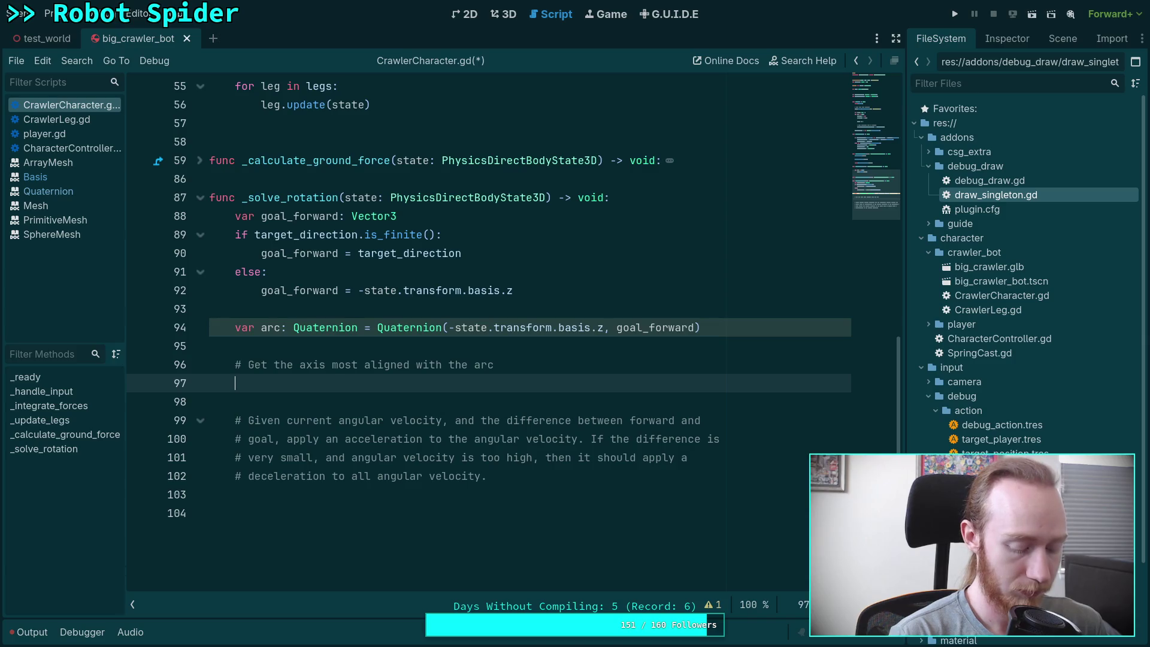
# Drop the stray 'if absf' and declare 'var axis: Vector3 = arc.get_axis()' below the arc line
pyautogui.write('if ')
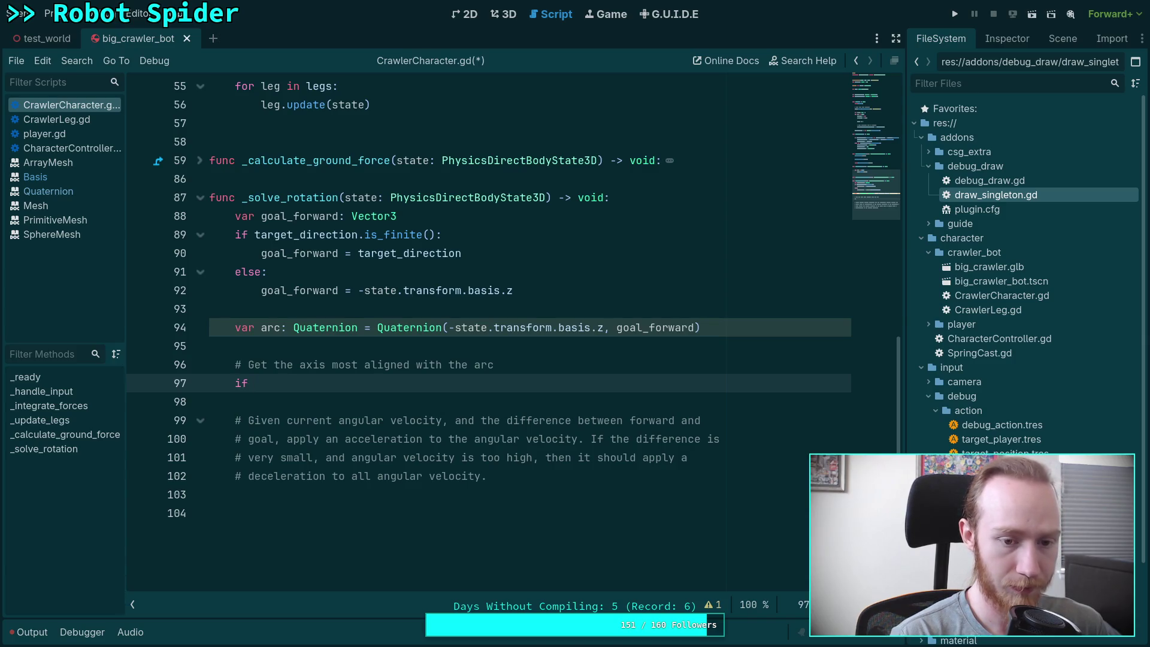
pyautogui.write('absf')
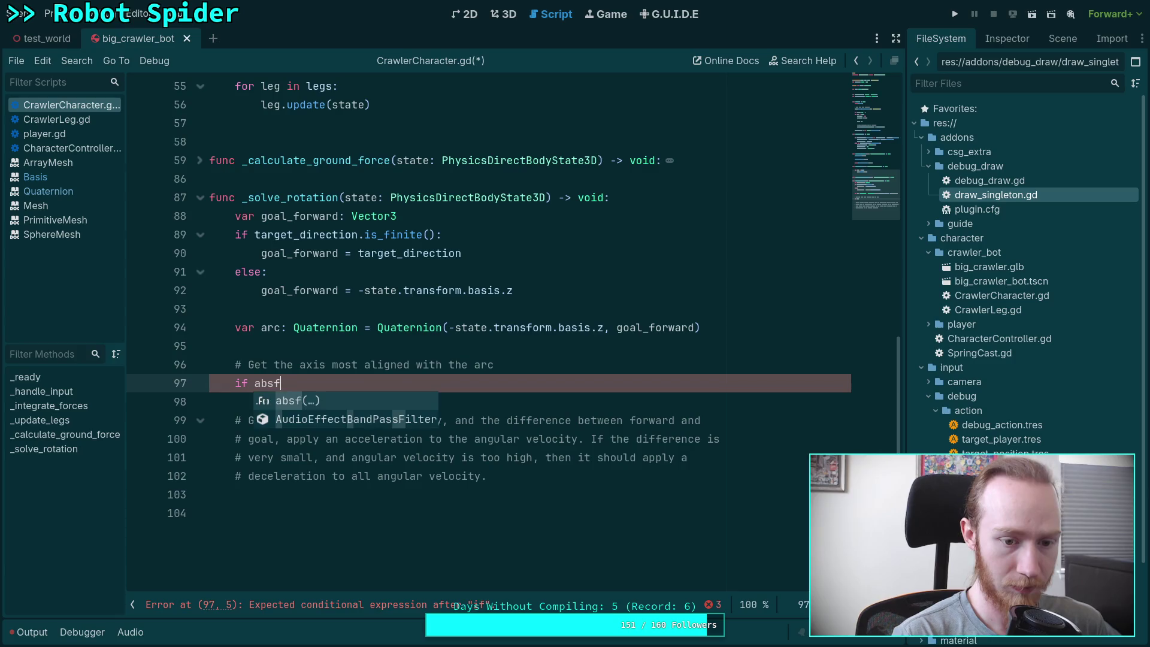
pyautogui.press('BackSpace')
pyautogui.press('BackSpace')
pyautogui.press('BackSpace')
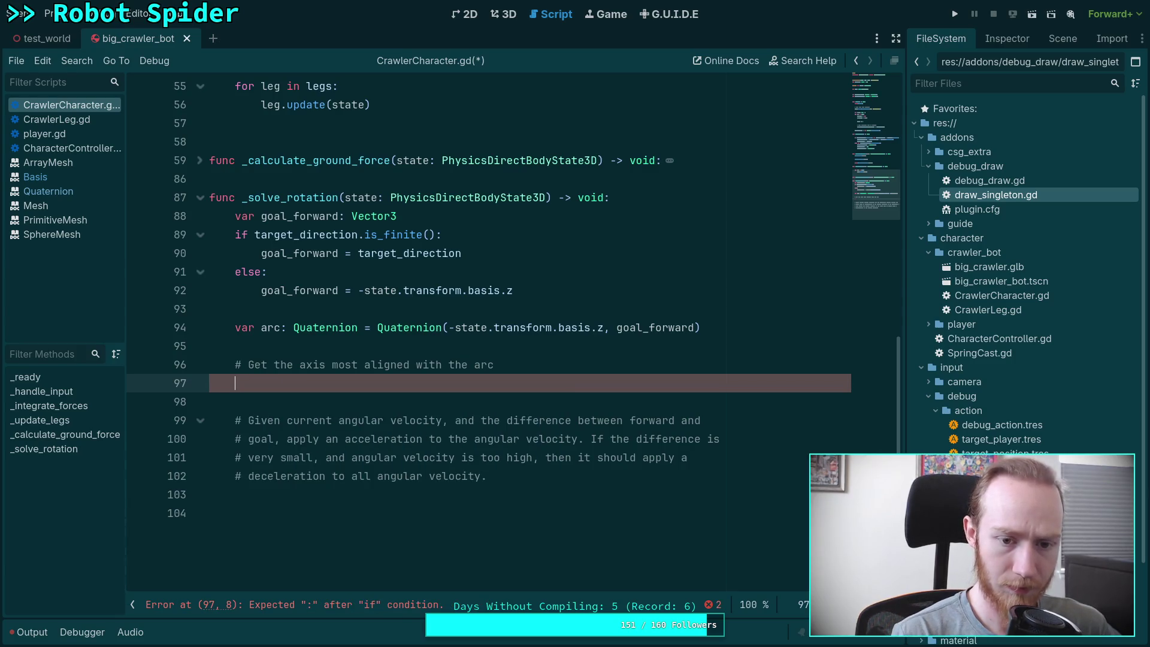
pyautogui.click(235, 346)
pyautogui.press('Return')
pyautogui.write('var ')
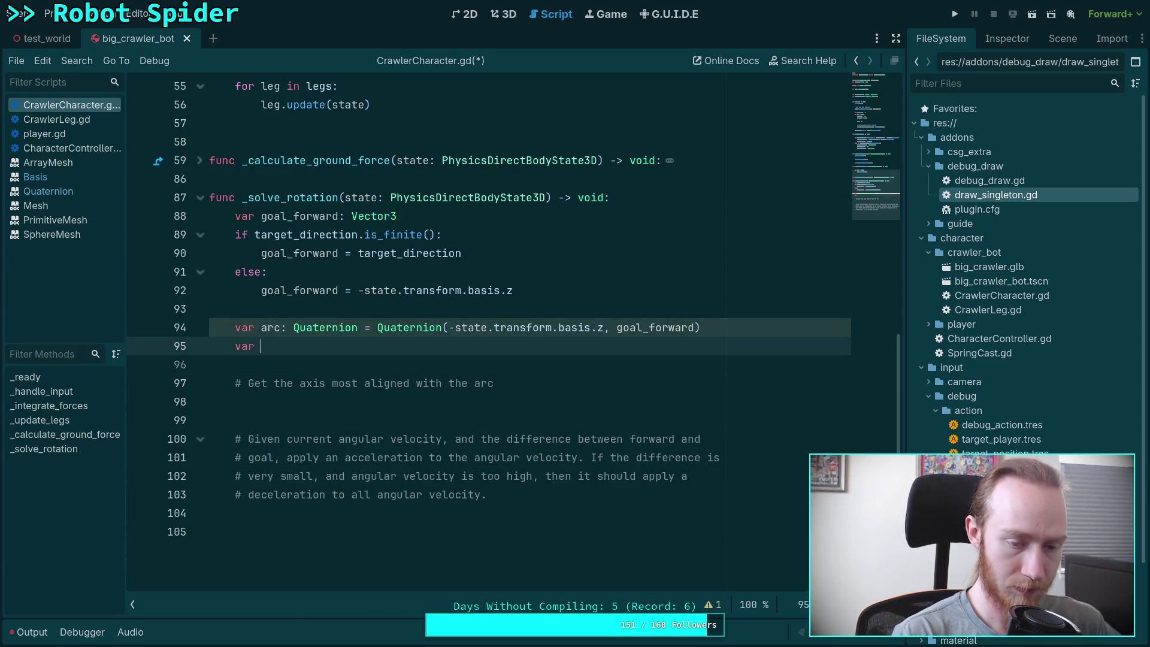
pyautogui.write('axis: ')
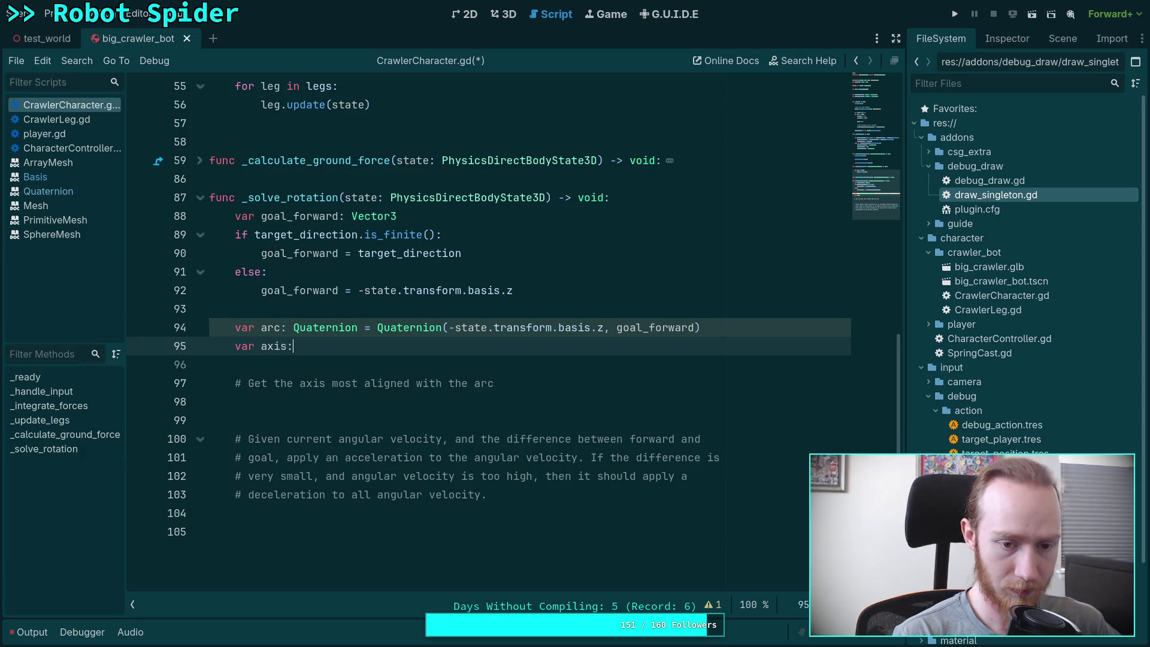
pyautogui.write('Vector3 = ')
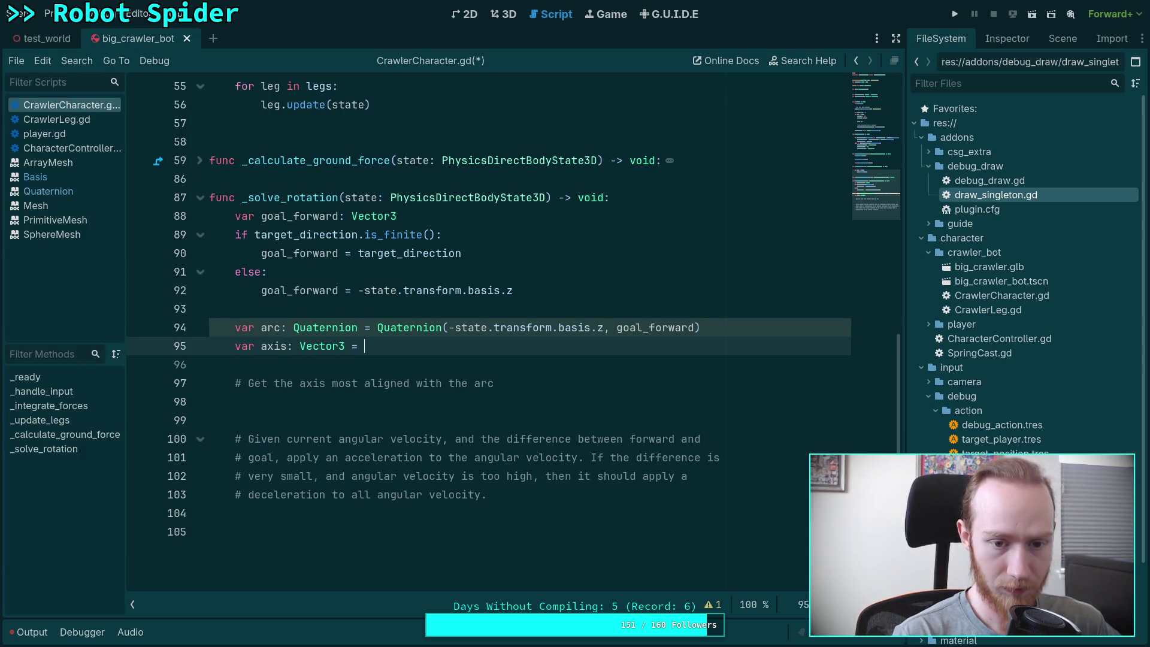
pyautogui.write('arc.get')
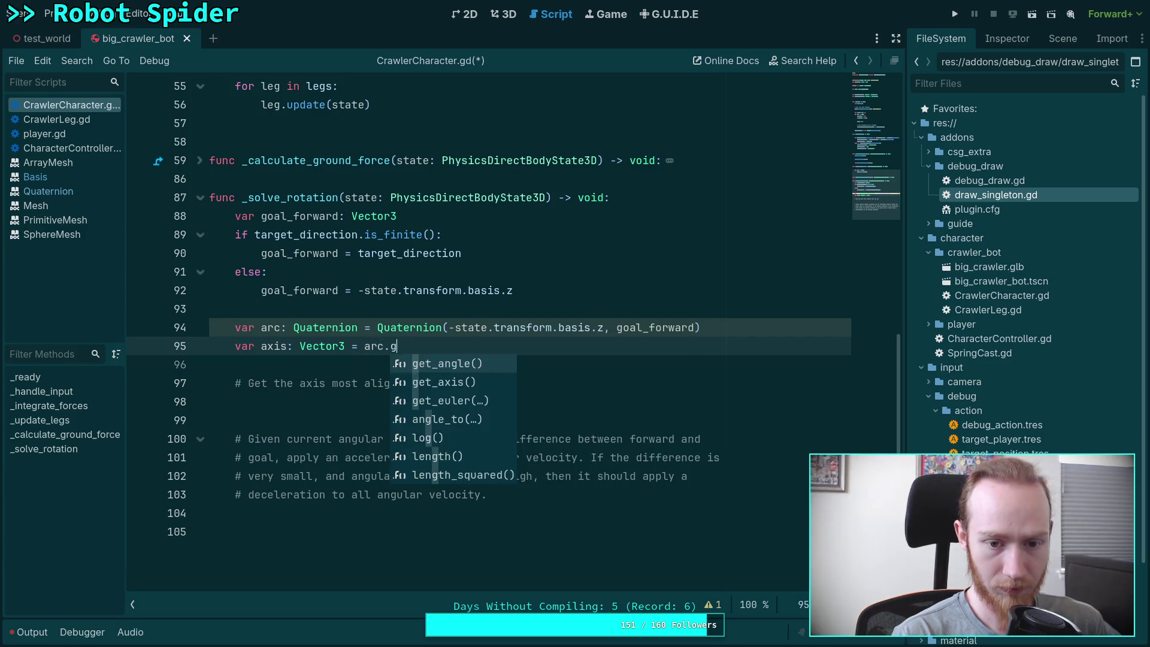
pyautogui.press('Down')
pyautogui.press('Return')
# Begin an 'if absf' line below the comment, then undo it back to the axis declaration
pyautogui.press('Down')
pyautogui.press('Down')
pyautogui.press('Down')
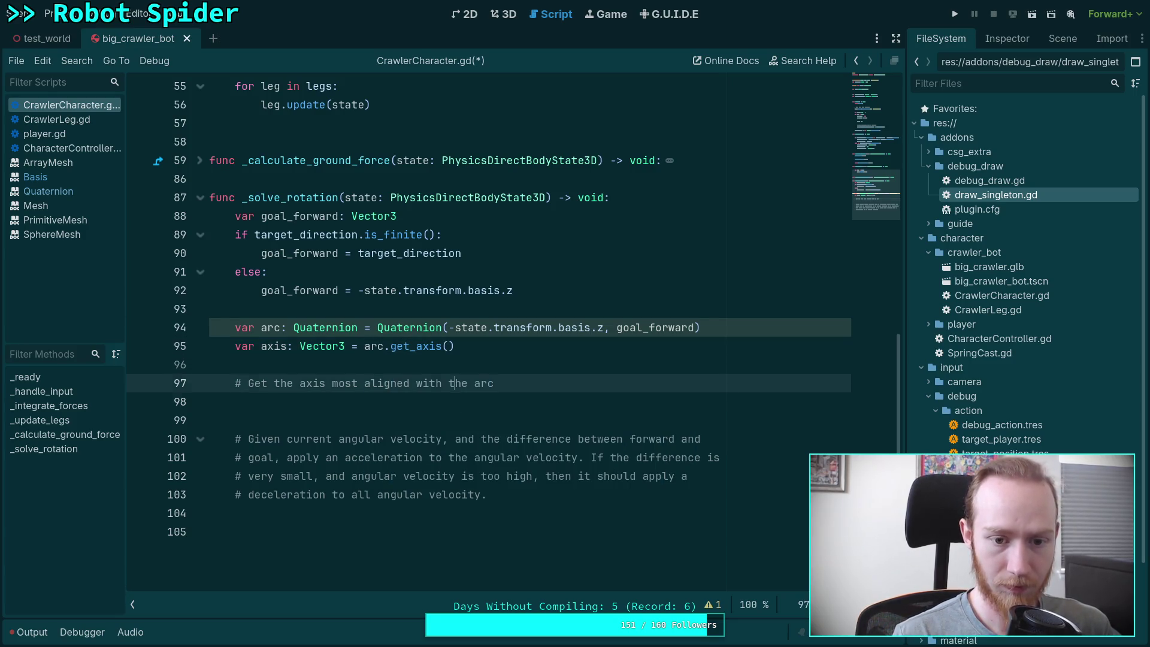
pyautogui.write('if ')
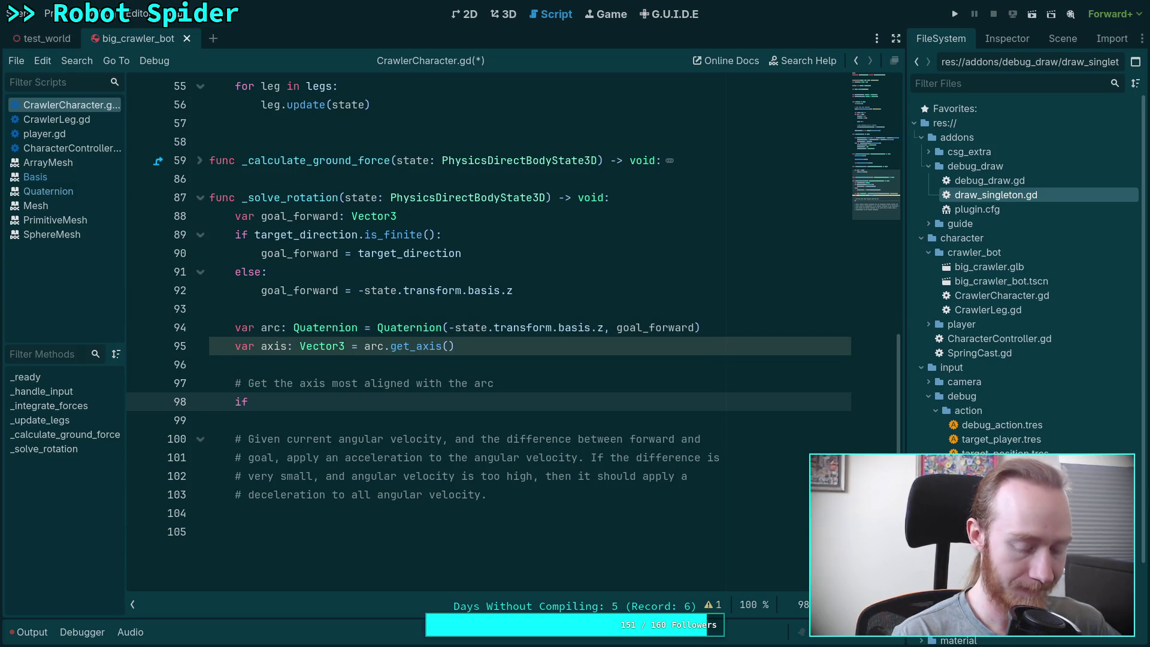
pyautogui.write('abs')
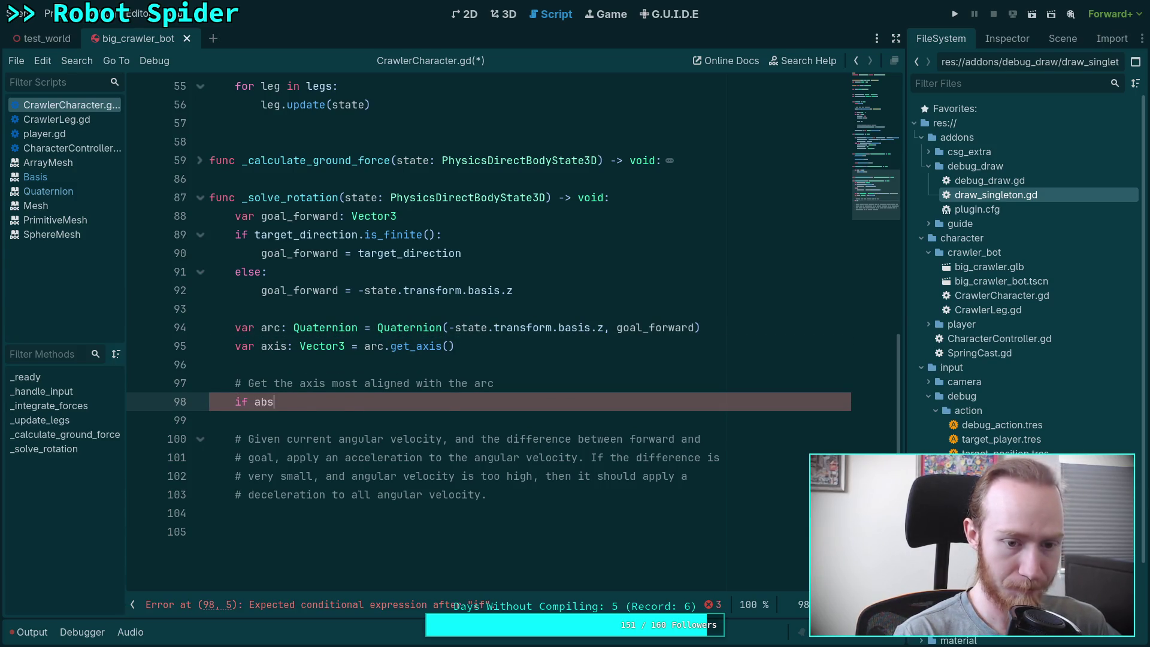
pyautogui.write('f')
pyautogui.press('Return')
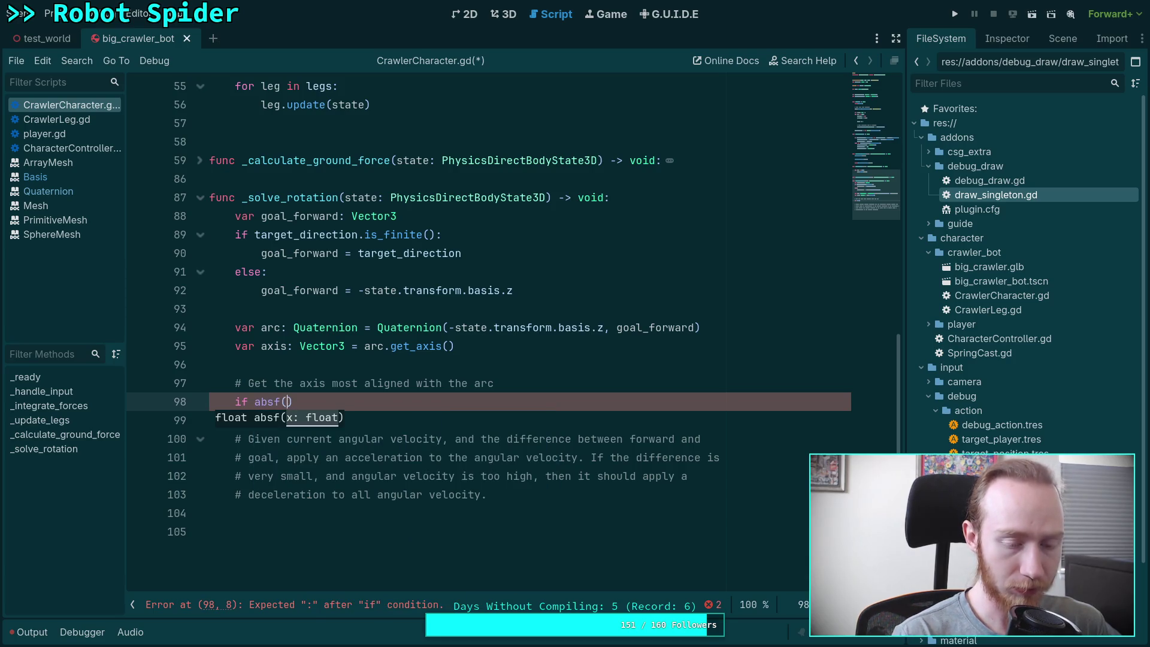
pyautogui.hotkey('ctrl', 'z')
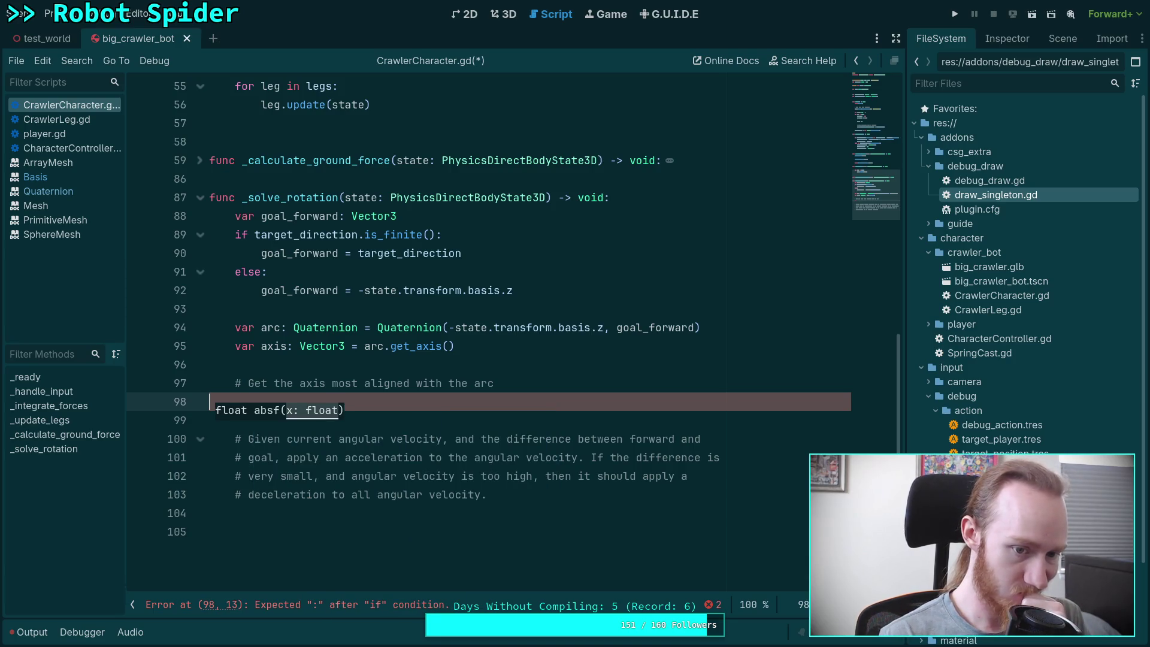
pyautogui.hotkey('ctrl', 'z')
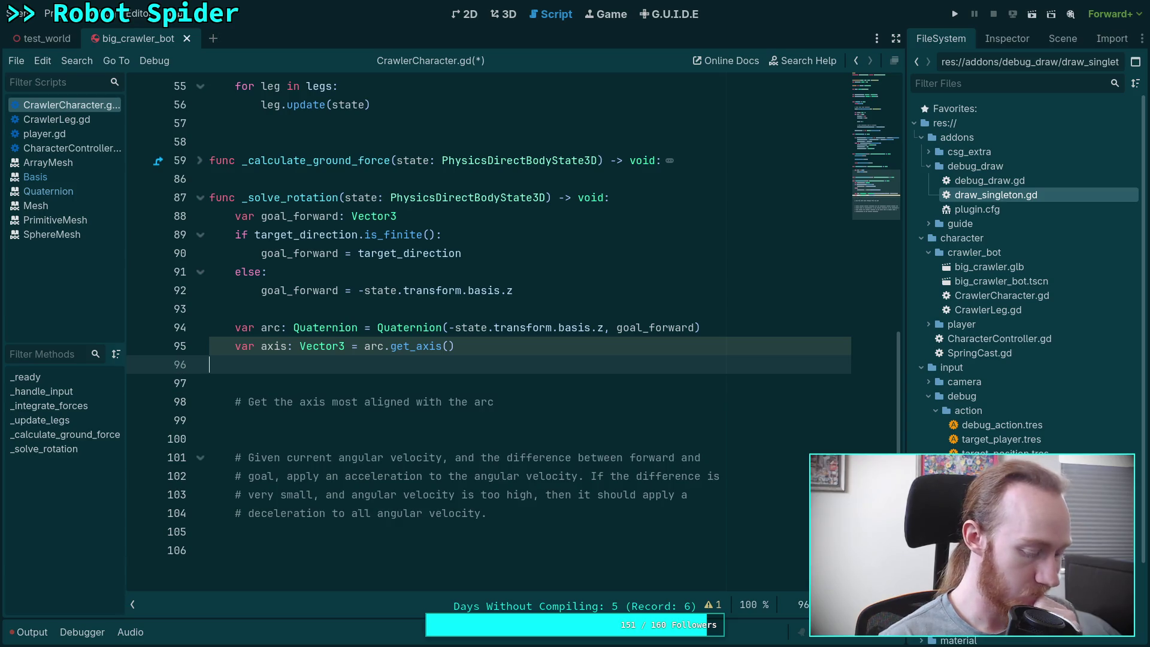
# Write 'var dot_x: float = state.transform.basis.tdotx(axis)' on a new indented line
pyautogui.press('Tab')
pyautogui.write('var ')
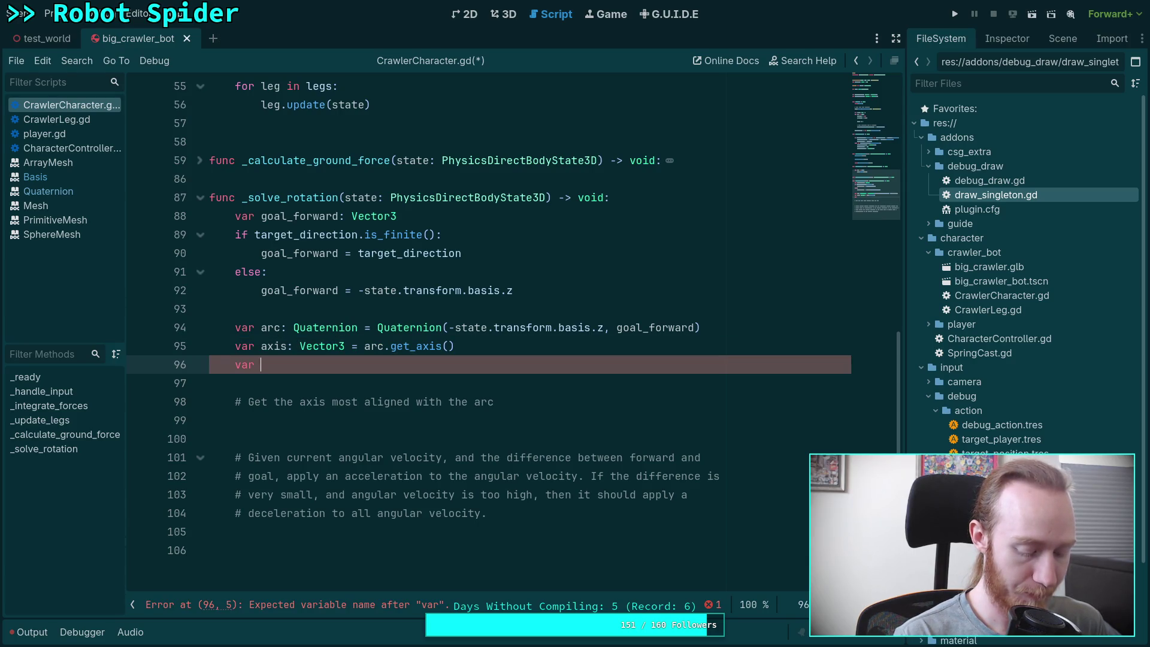
pyautogui.write('dot_')
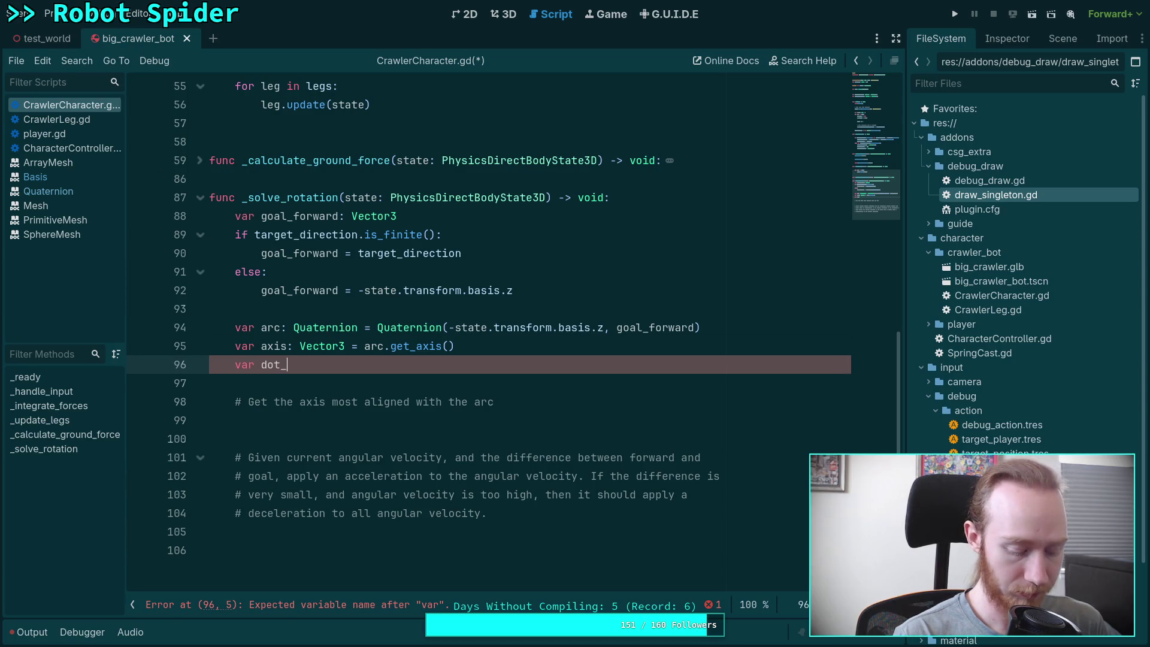
pyautogui.write('kfloat =')
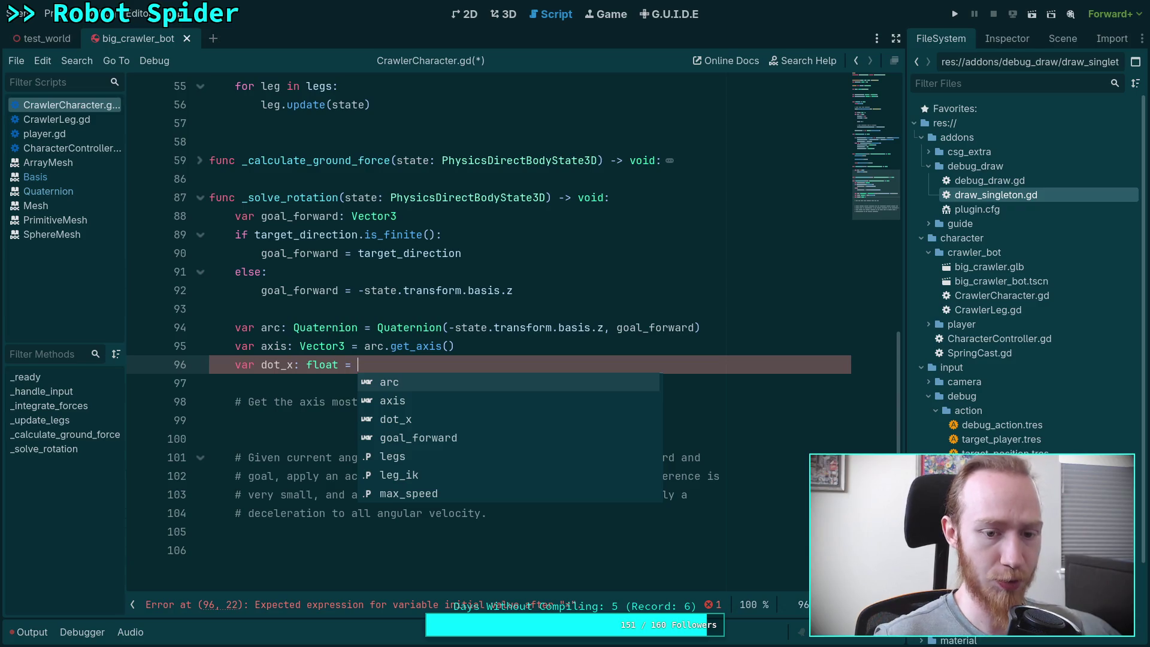
pyautogui.write('state.b')
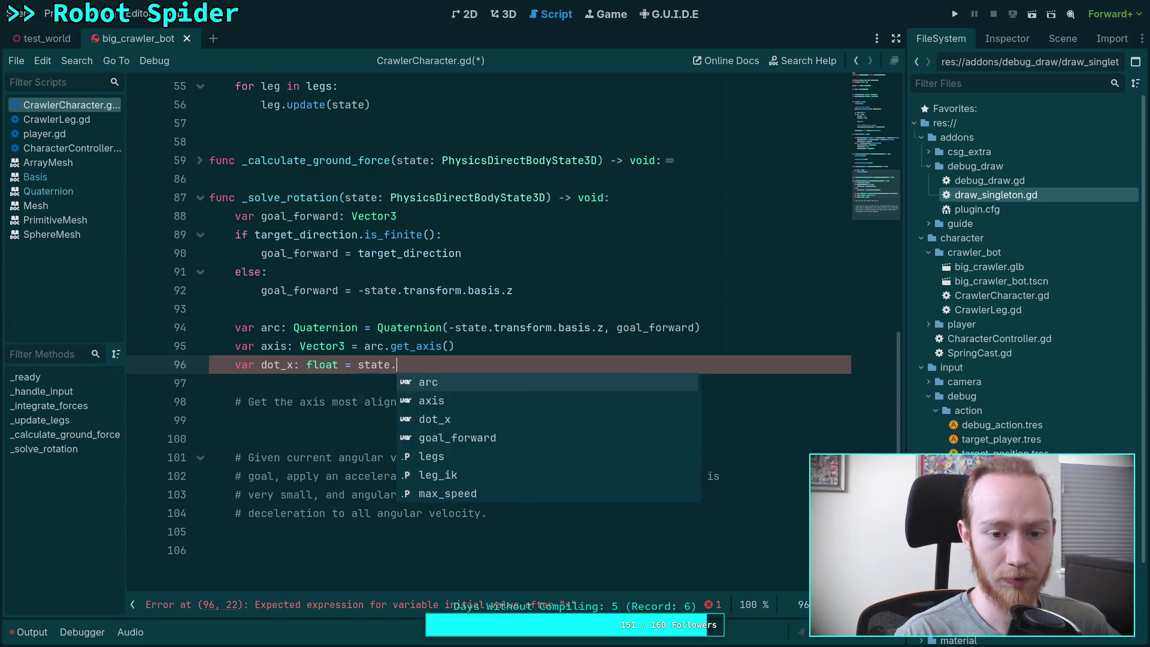
pyautogui.press('BackSpace')
pyautogui.write('t')
pyautogui.press('Return')
pyautogui.write('.basis.k')
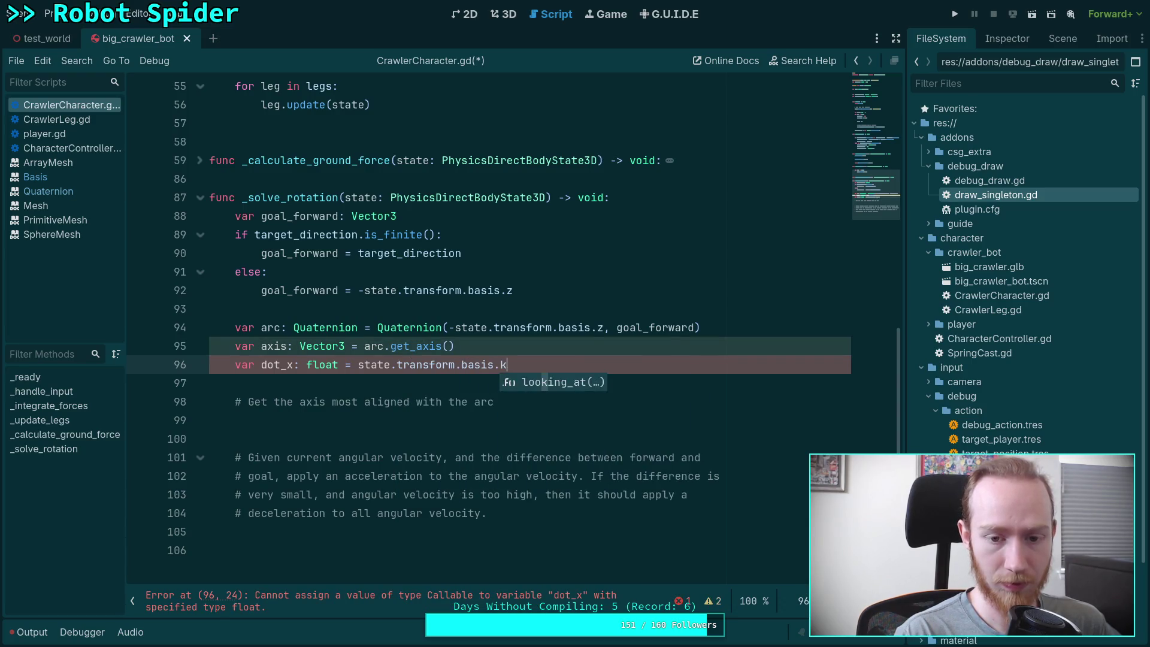
pyautogui.press('BackSpace')
pyautogui.write('xd')
pyautogui.press('Return')
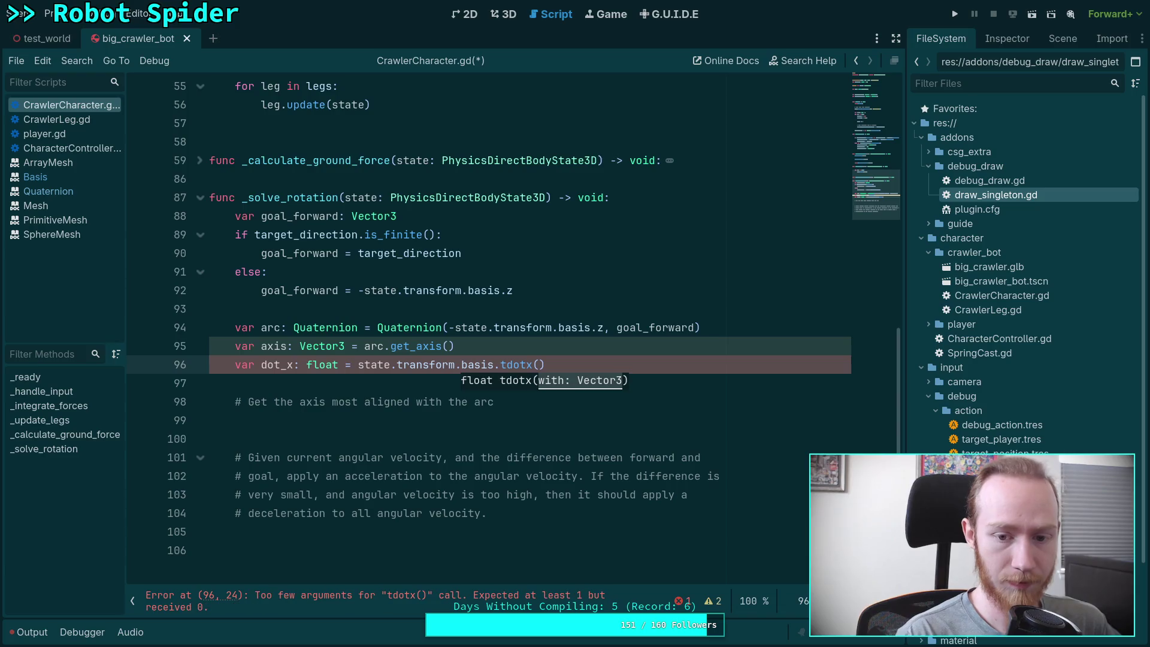
pyautogui.write('axis')
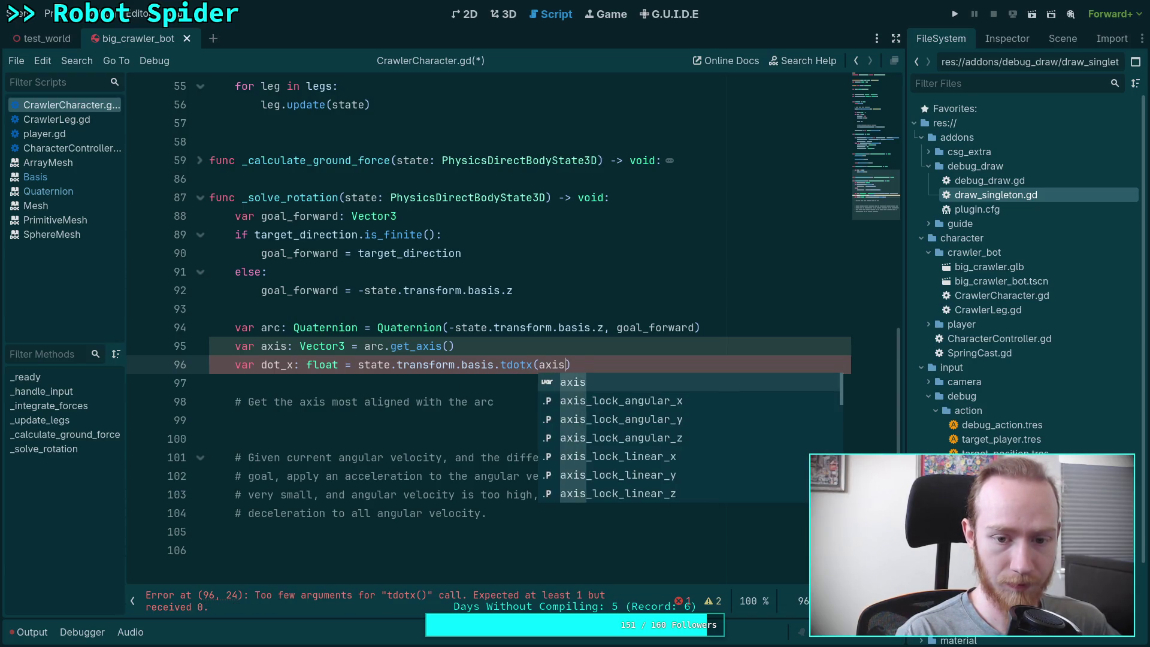
pyautogui.press('Return')
pyautogui.press('Return')
# Add the line 'var dot_y: float = state.transform.basis.tdoty(axis)'
pyautogui.write('var do')
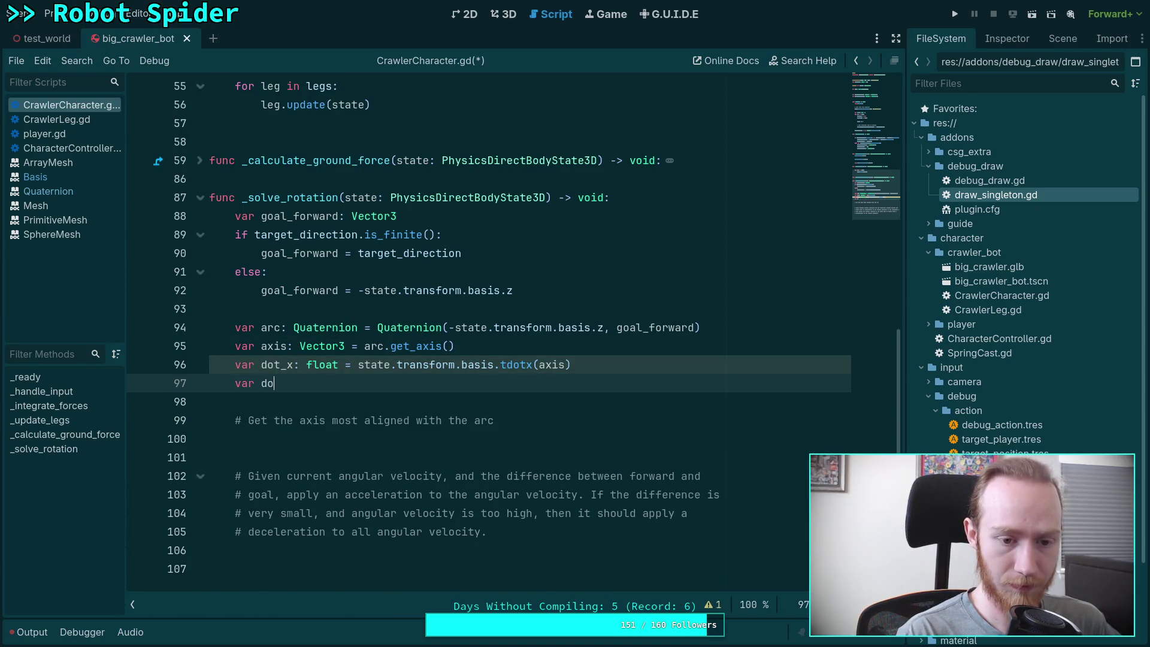
pyautogui.write('t_y')
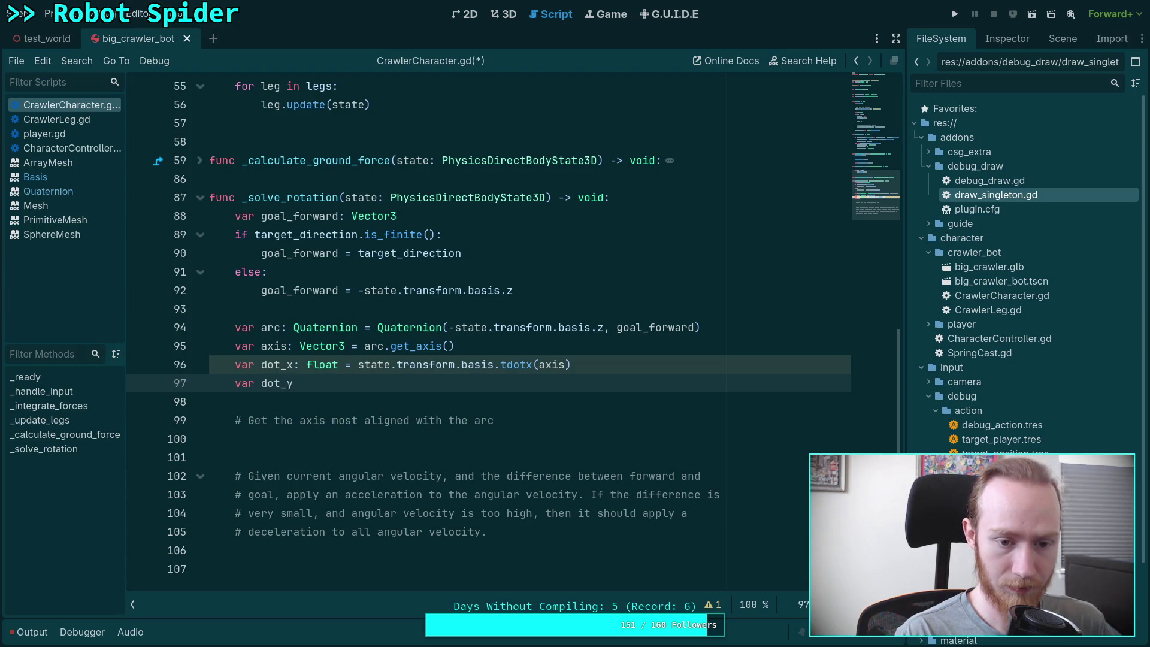
pyautogui.write(': float = state')
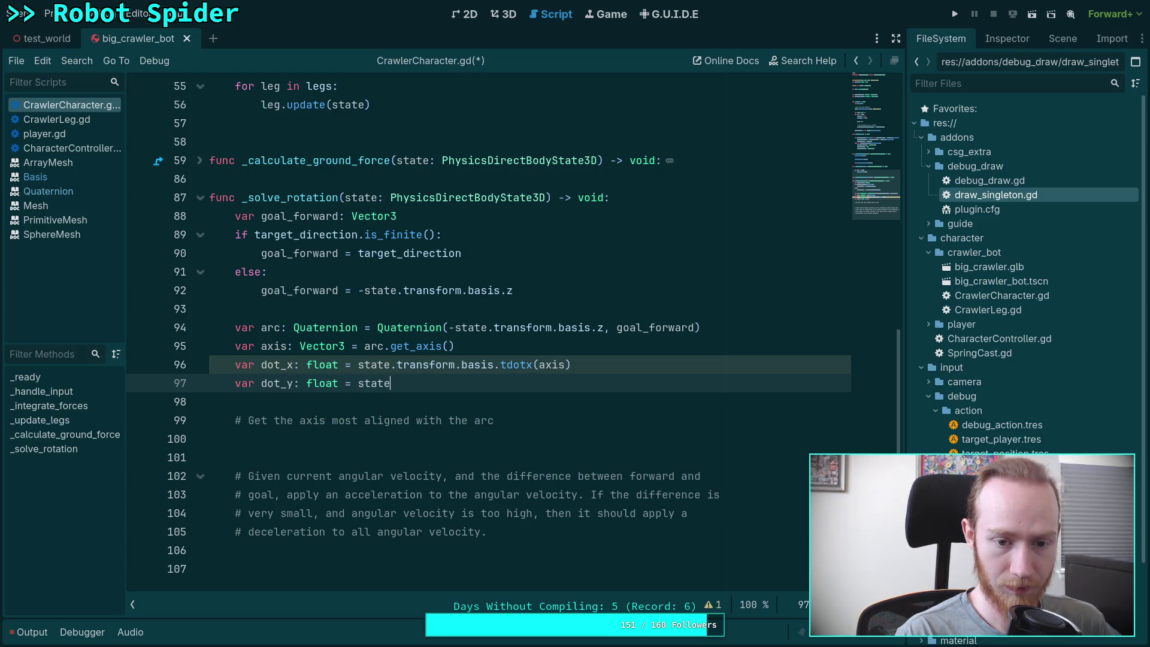
pyautogui.write('.transform.bas')
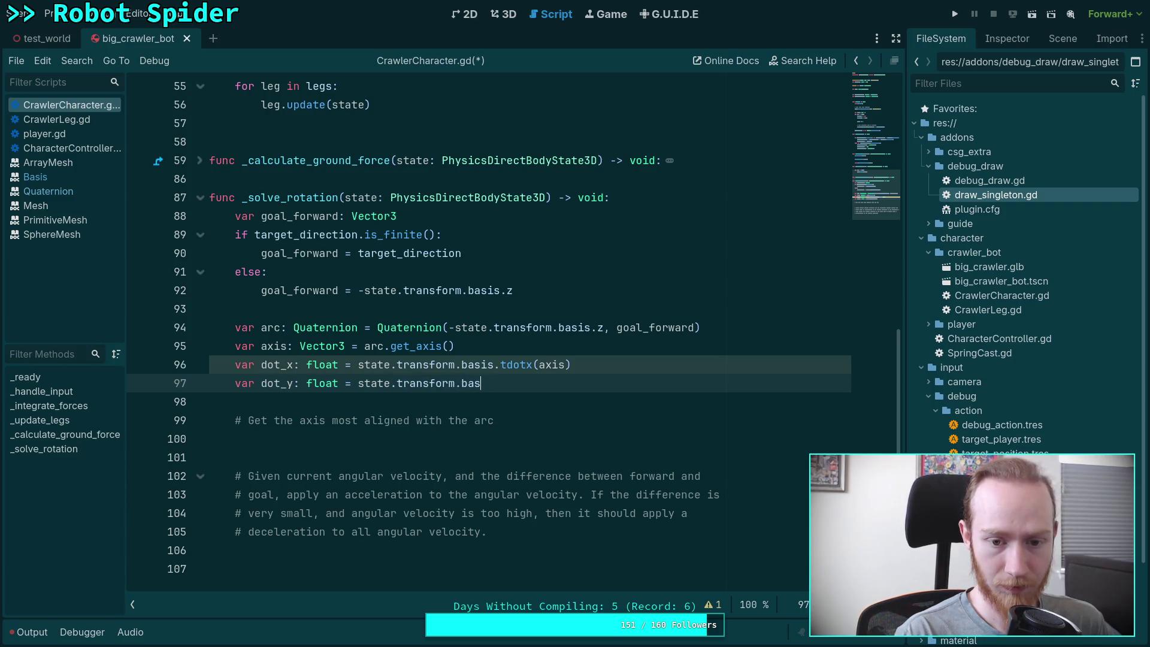
pyautogui.write('is.tdoty(a')
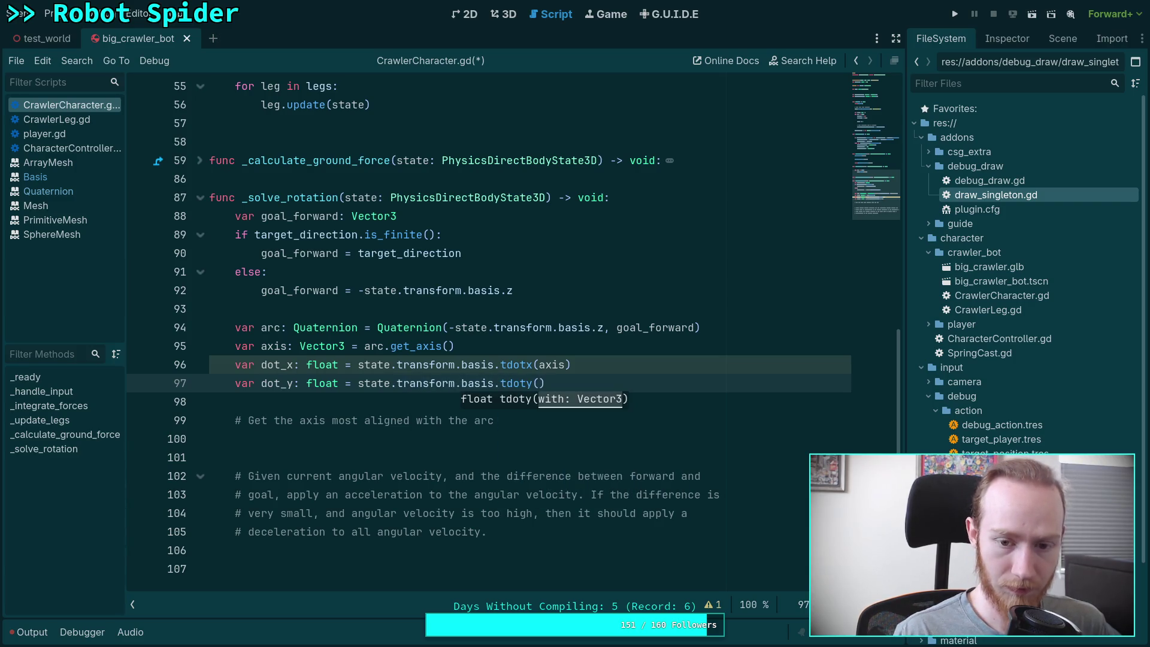
pyautogui.write('xis')
pyautogui.press('Return')
pyautogui.press('End')
# Add 'var dot_z: float = state.transform.basis.tdotz(axis)' on the next line
pyautogui.press('Return')
pyautogui.write('var dot_z')
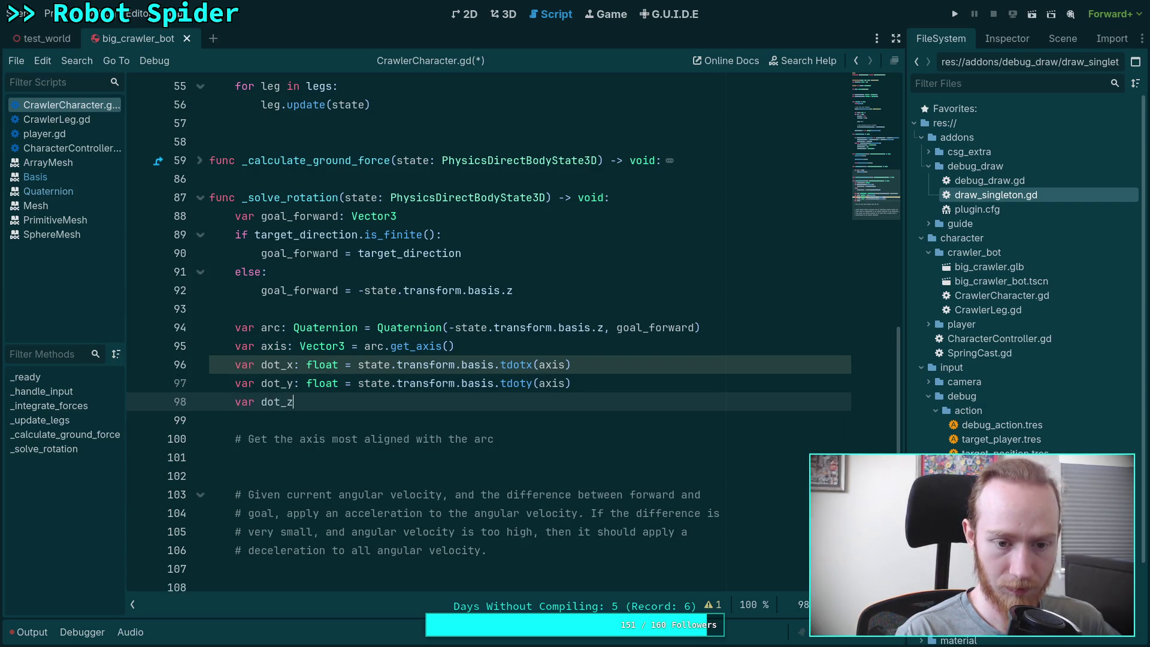
pyautogui.write(': float = ')
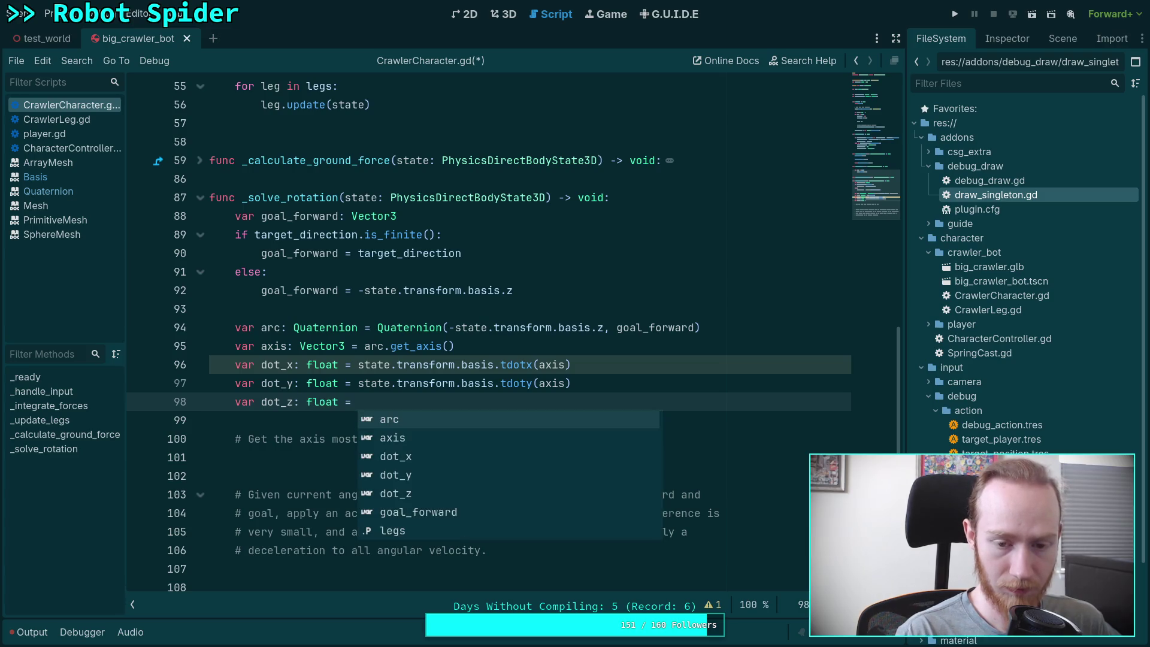
pyautogui.write('state.tr')
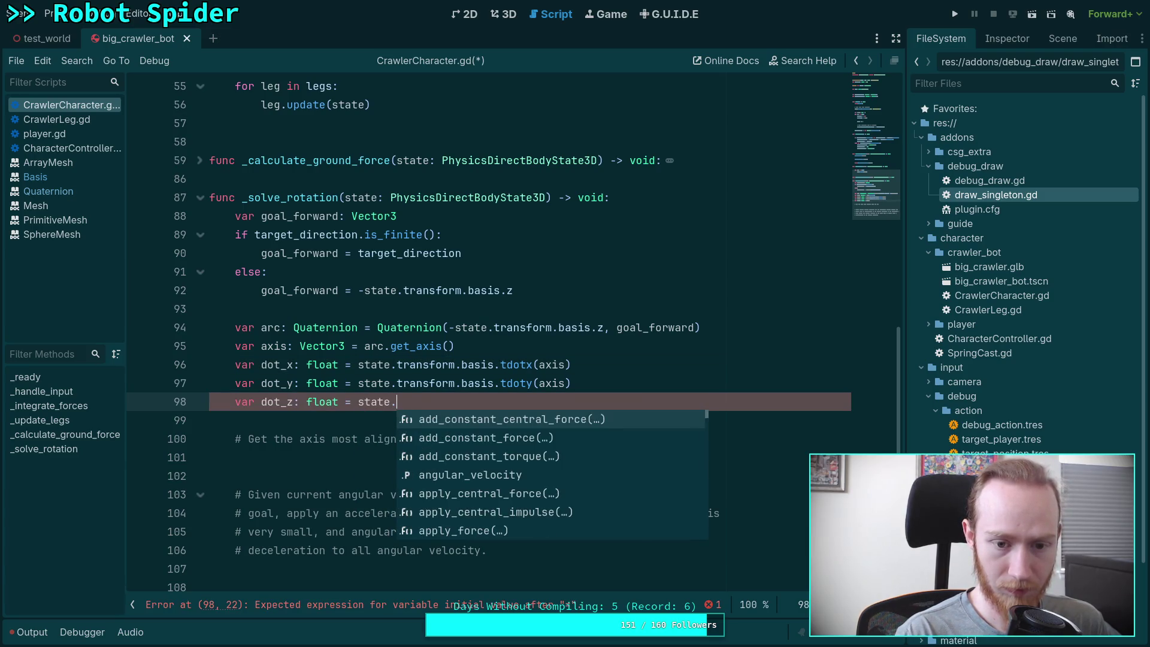
pyautogui.press('Return')
pyautogui.write('.ba')
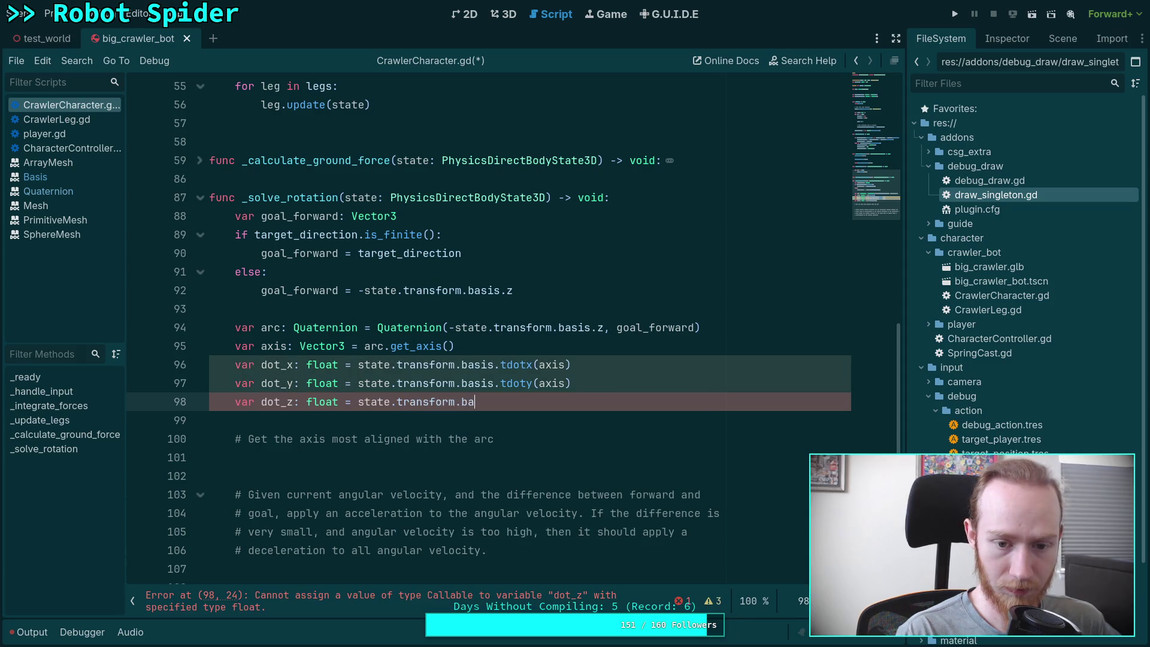
pyautogui.write('sis.t')
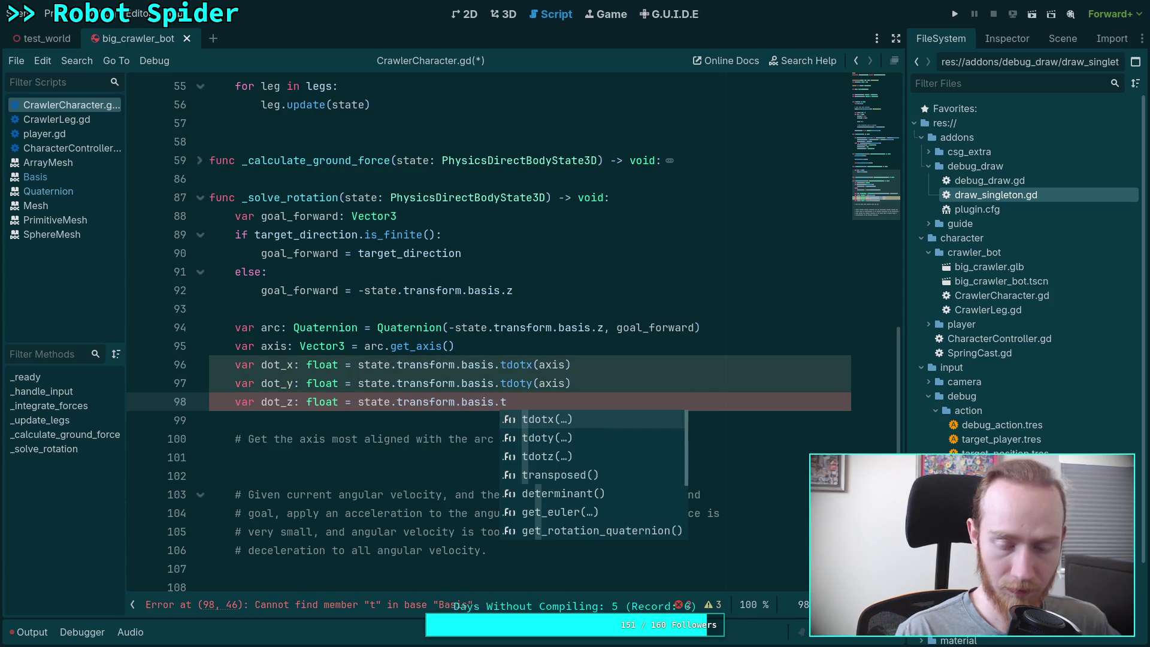
pyautogui.press('Down')
pyautogui.press('Down')
pyautogui.press('Return')
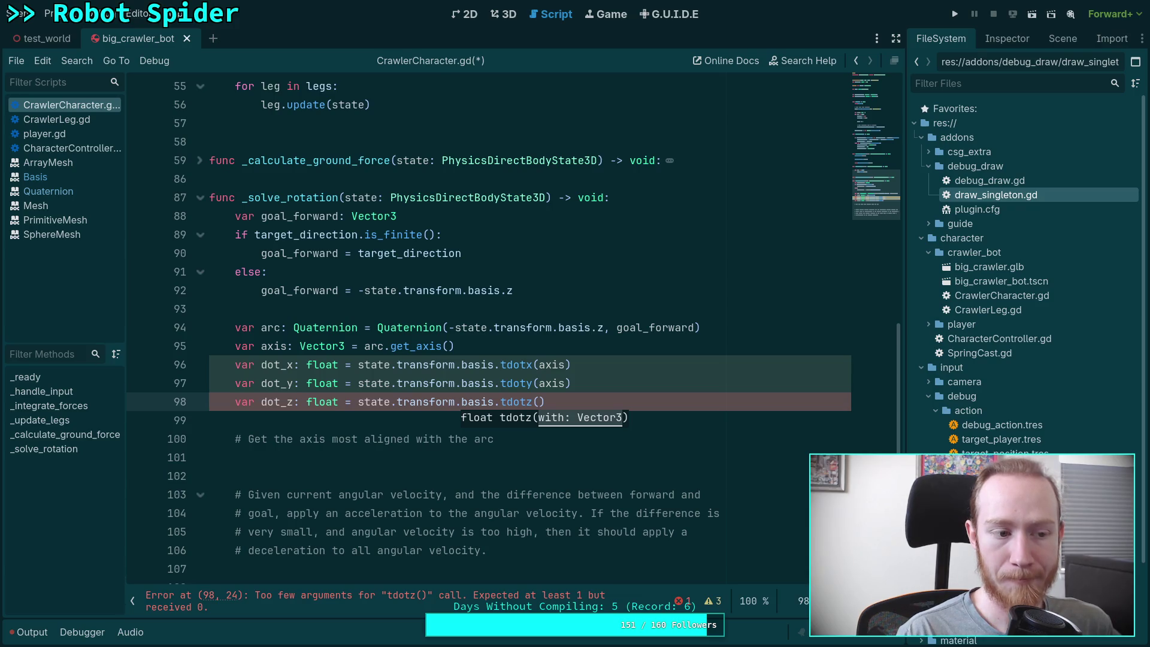
pyautogui.write('axis')
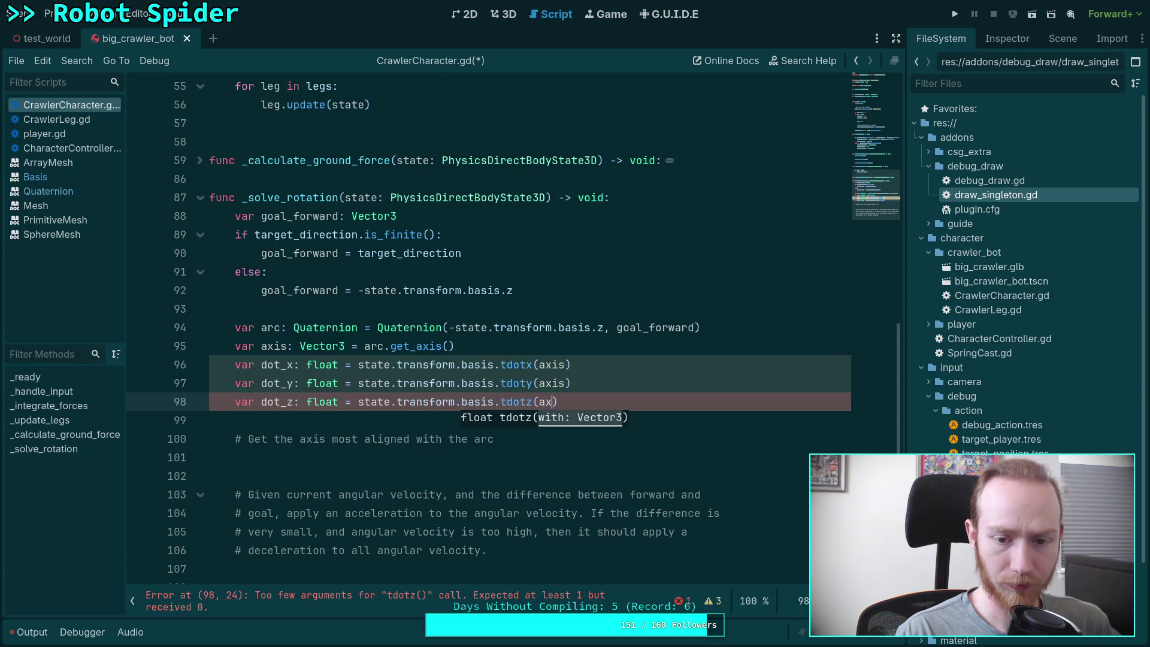
pyautogui.press('BackSpace')
pyautogui.press('BackSpace')
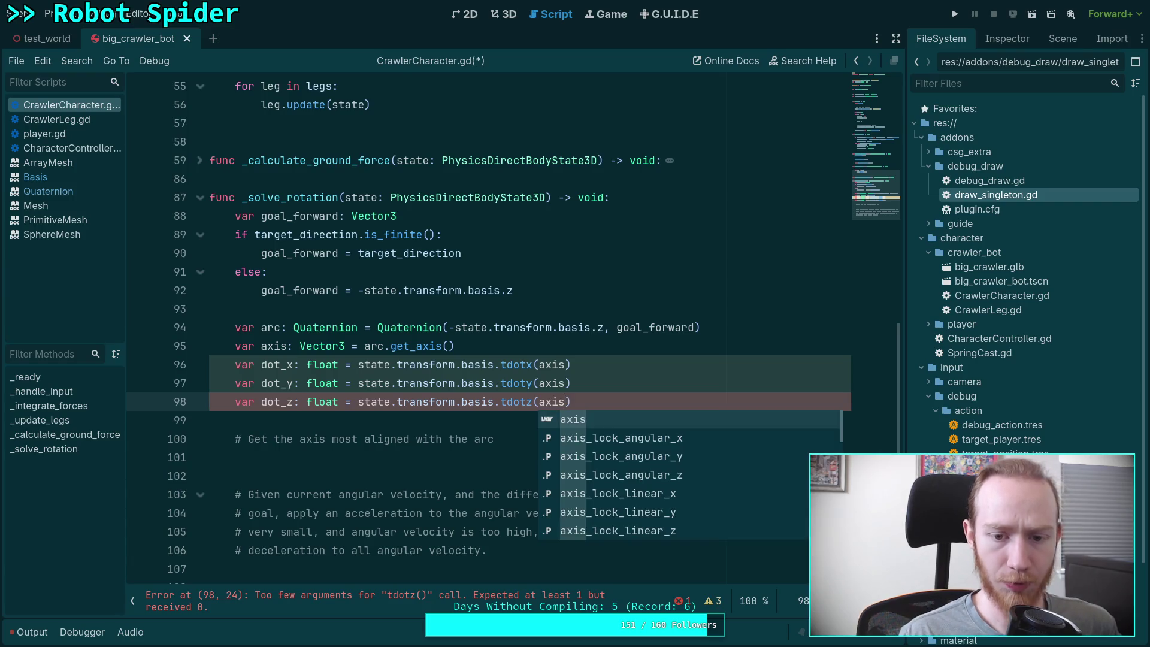
pyautogui.press('Return')
pyautogui.click(467, 401)
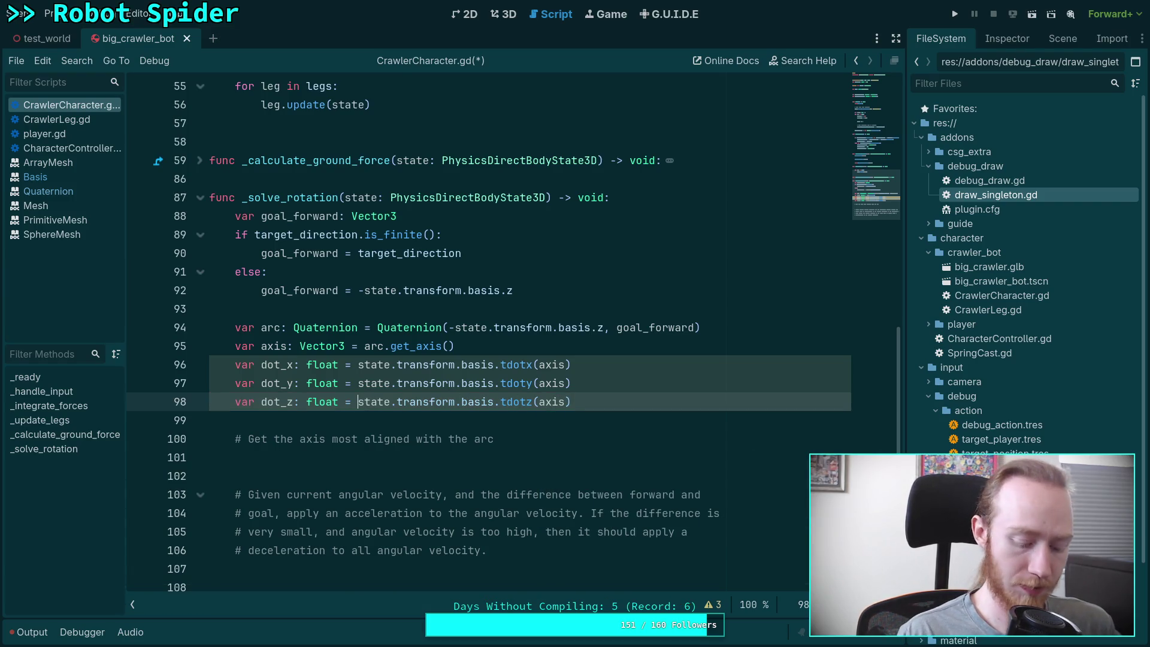
pyautogui.click(538, 401)
# Negate the tdotz axis and write 'if absf(dot_x) > maxf(absf(dot_y), absf(dot_z)):'
pyautogui.write('-')
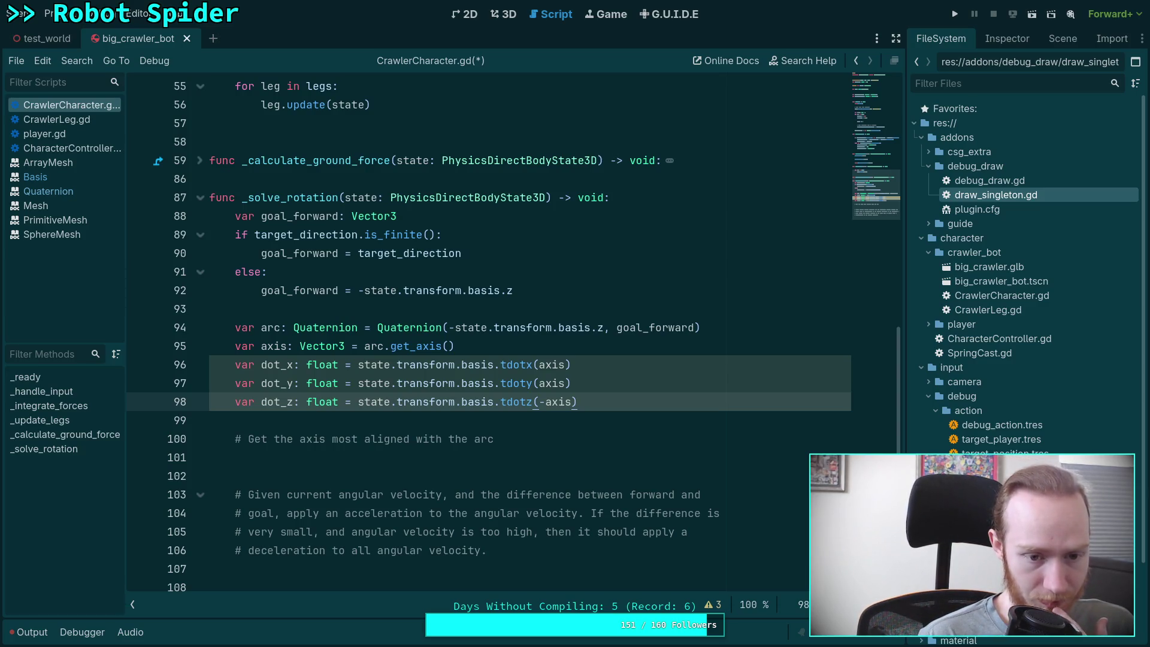
pyautogui.press('Down')
pyautogui.press('Down')
pyautogui.press('Down')
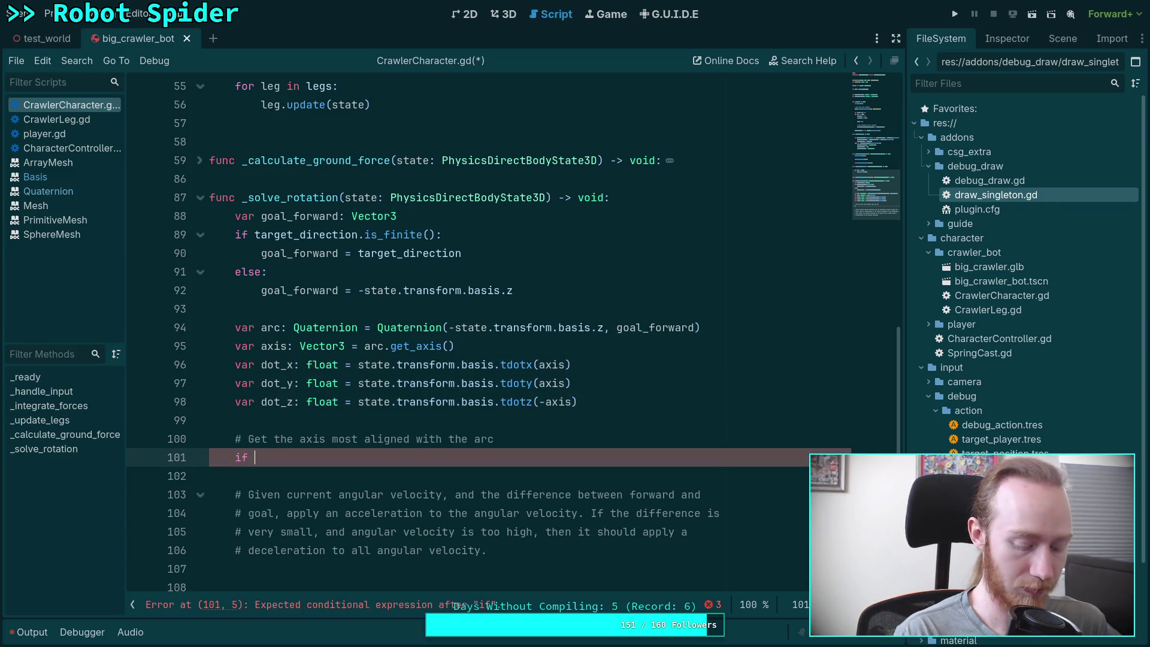
pyautogui.write('absf')
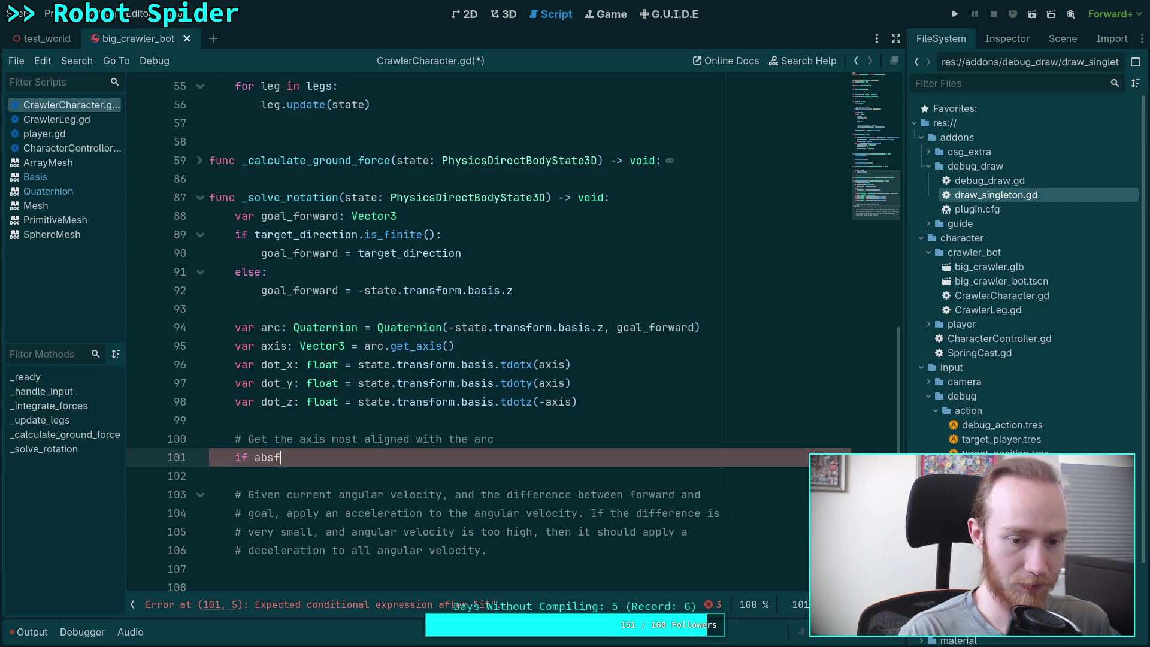
pyautogui.press('Return')
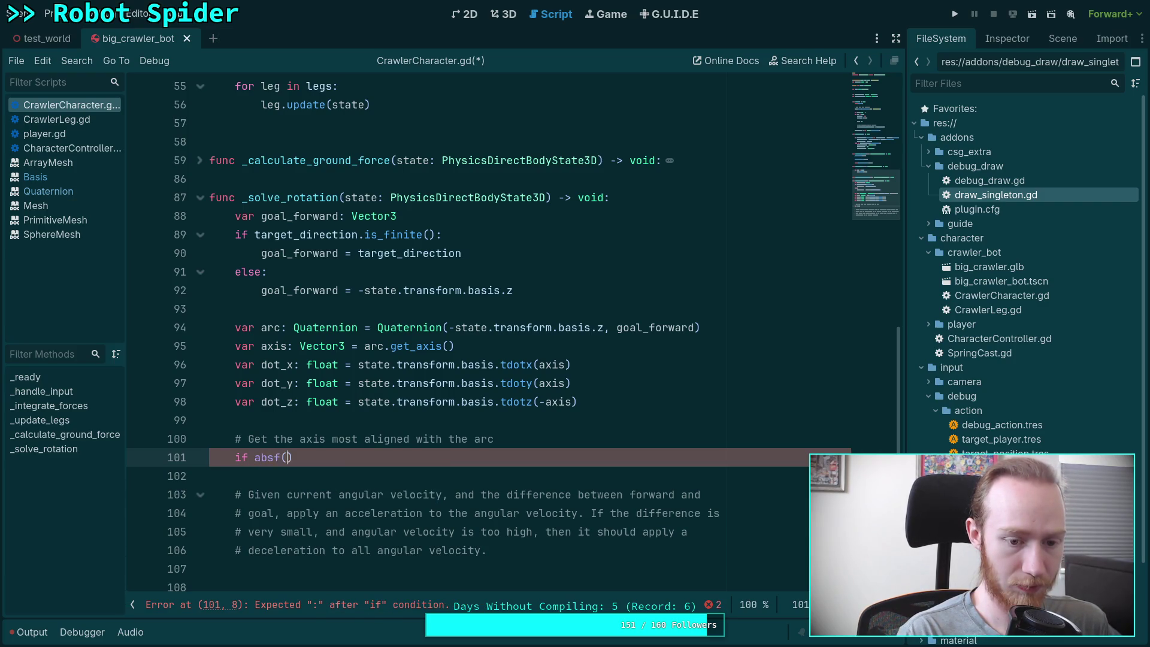
pyautogui.write('dot_x) > ')
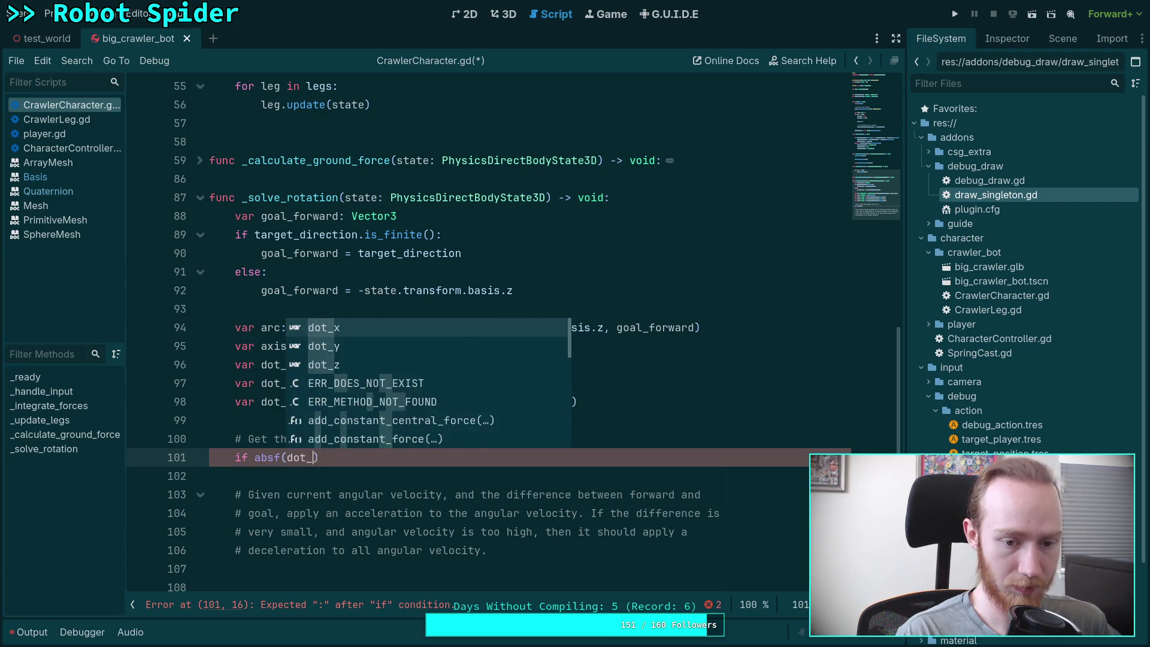
pyautogui.write('maxf')
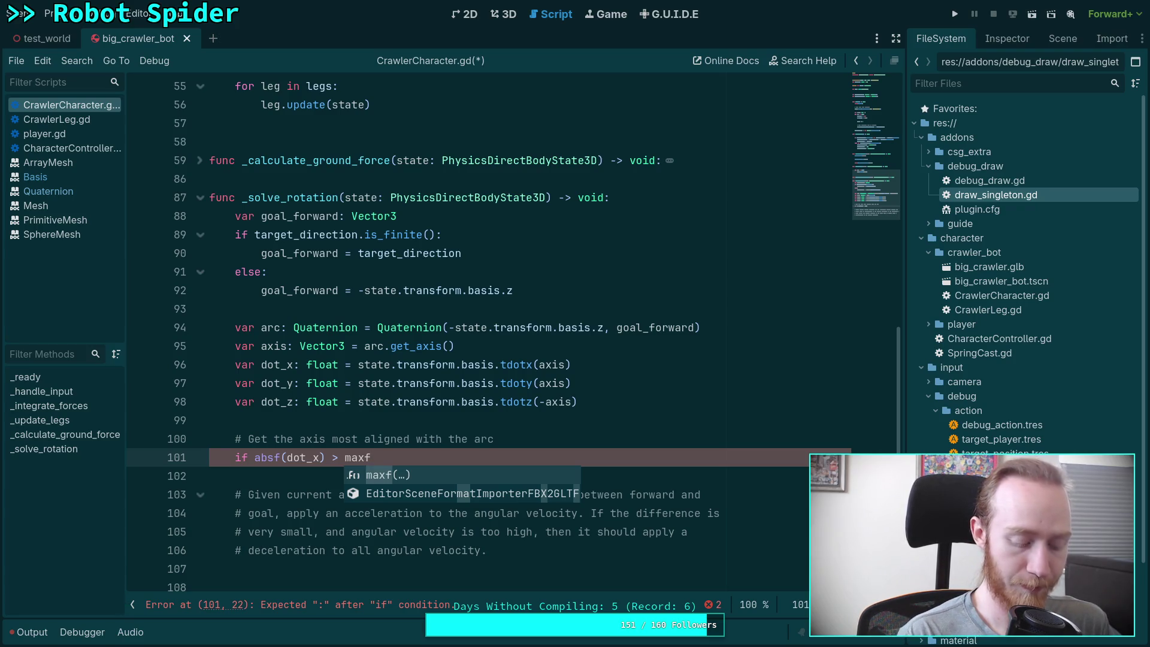
pyautogui.press('Return')
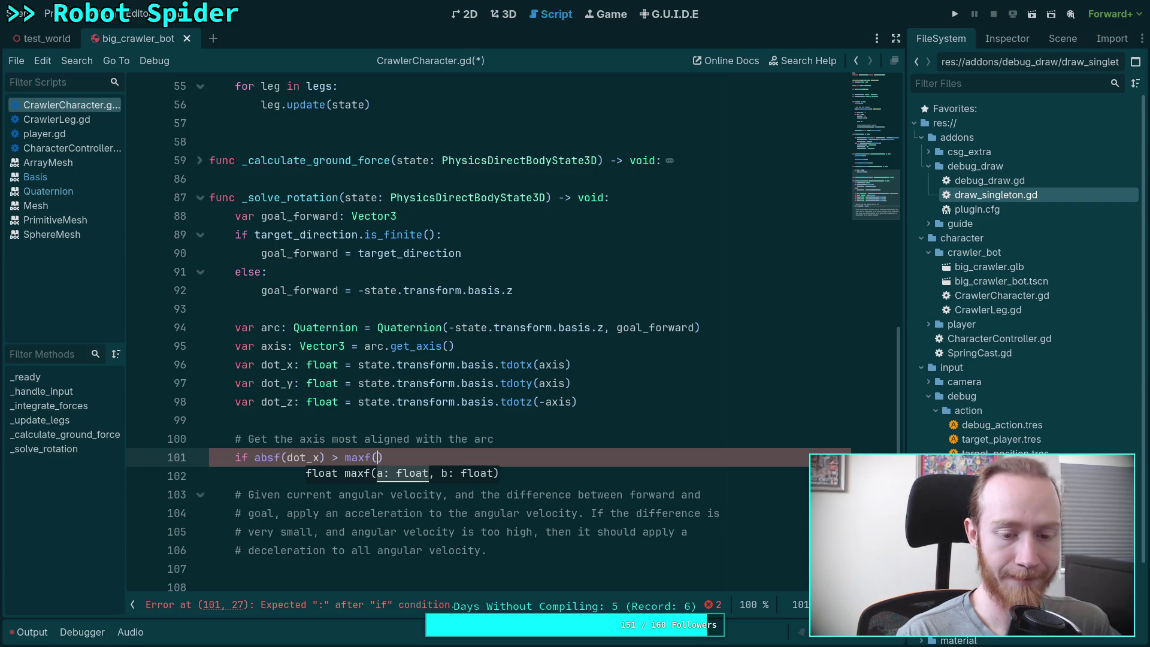
pyautogui.write('absf')
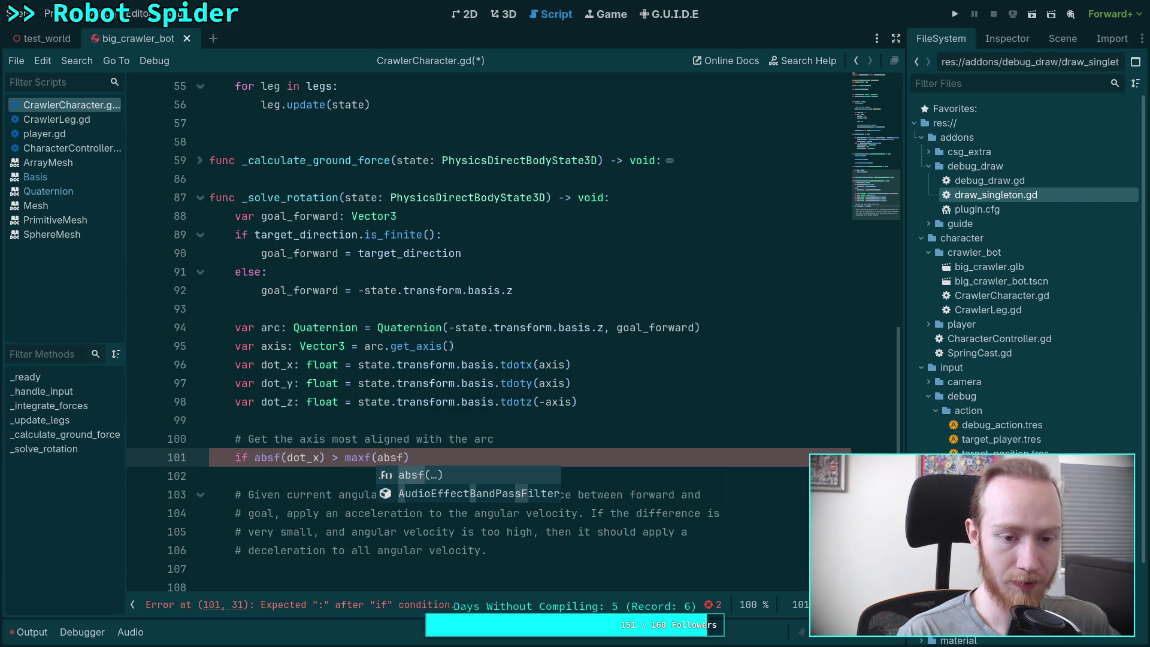
pyautogui.press('Return')
pyautogui.write('dot_')
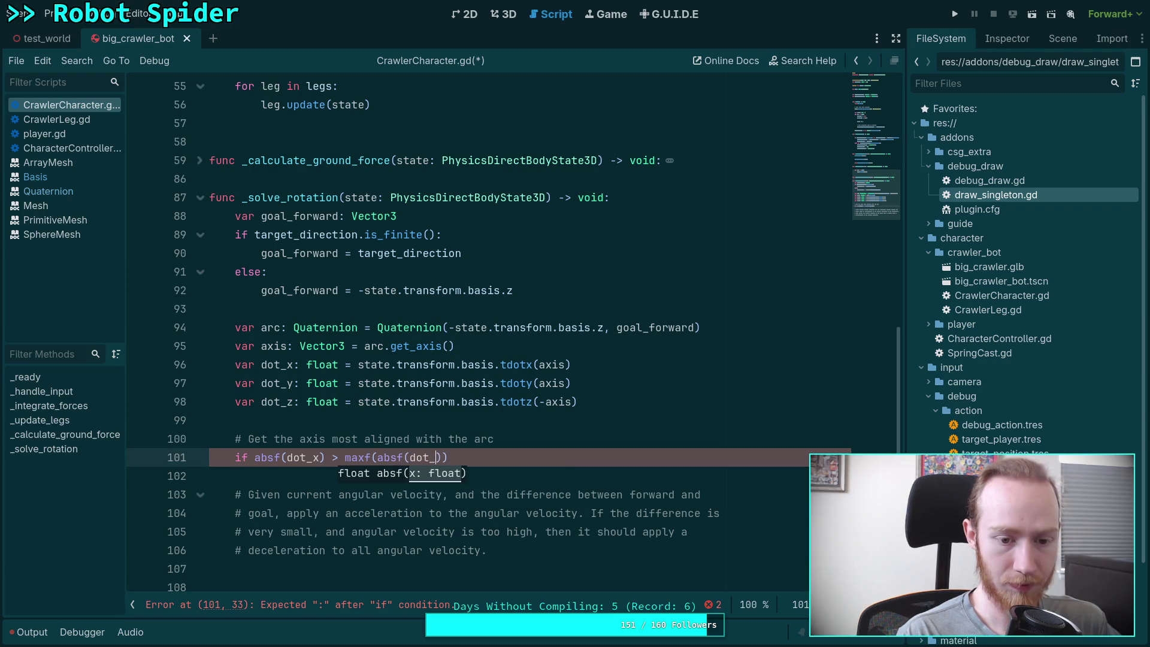
pyautogui.write('y')
pyautogui.write('), absf(')
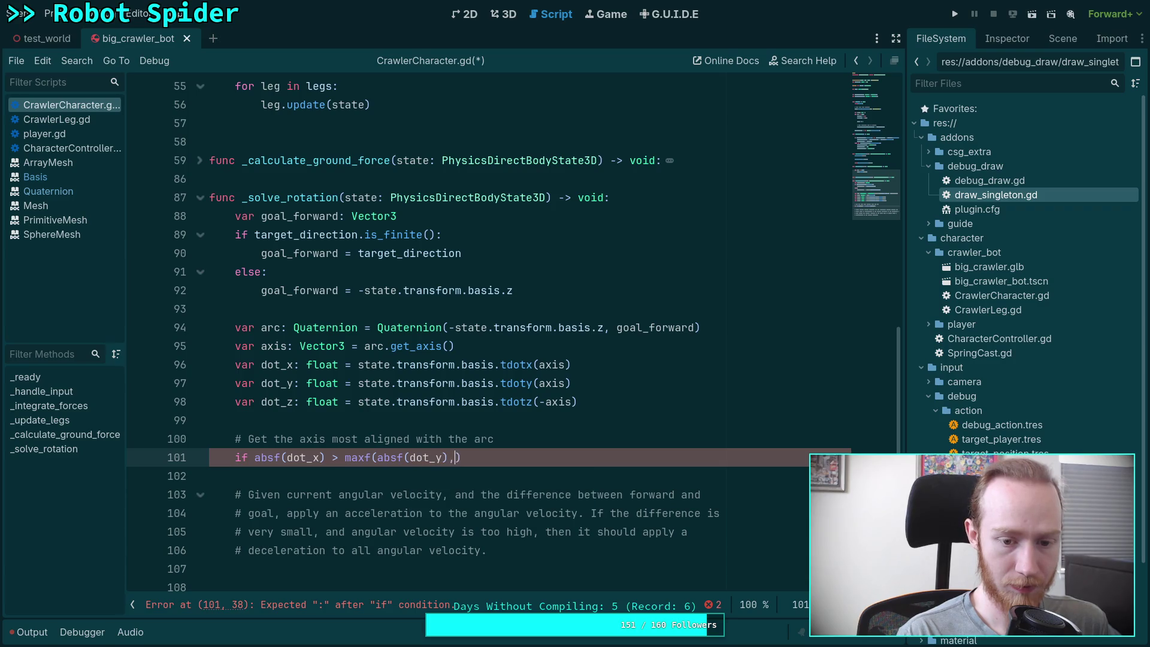
pyautogui.write('dot_z)):')
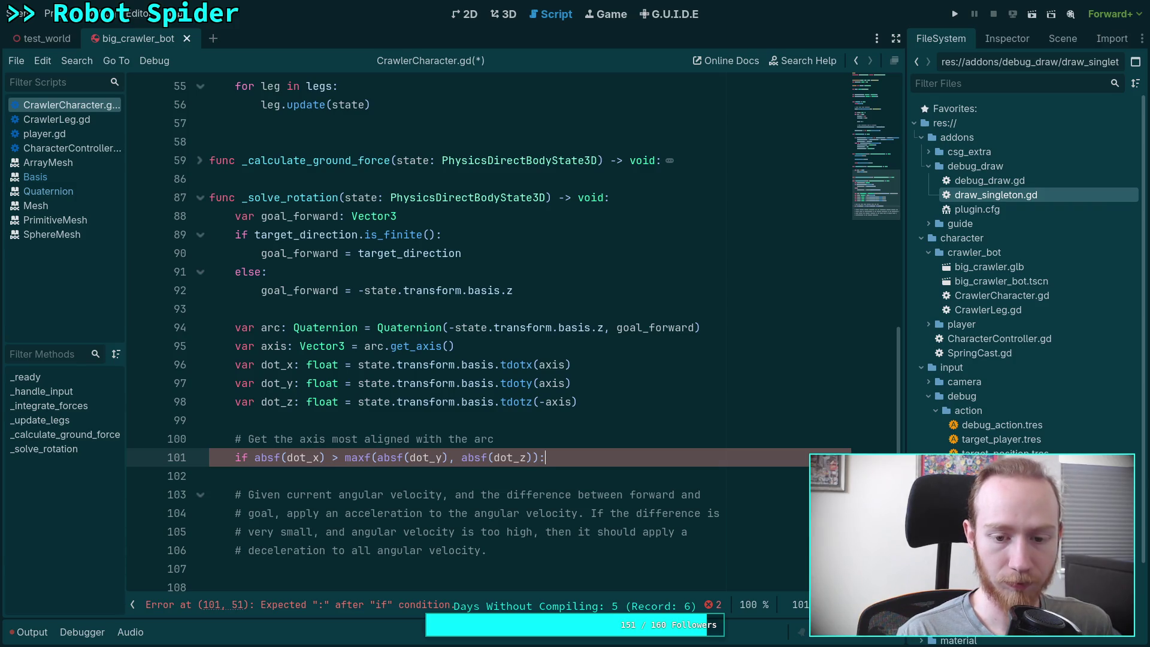
# Comment the if block '# Prioritize pitch first' and begin 'elif absf(dot_y) >'
pyautogui.press('Return')
pyautogui.write('#')
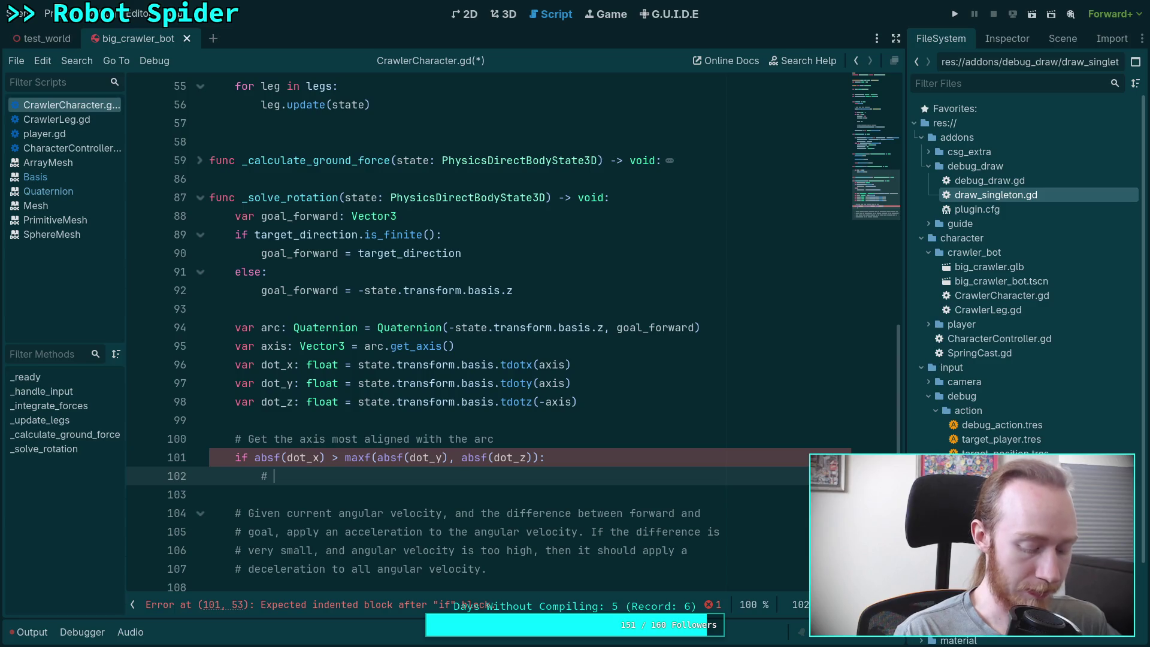
pyautogui.write('Pro')
pyautogui.write('ioritize ')
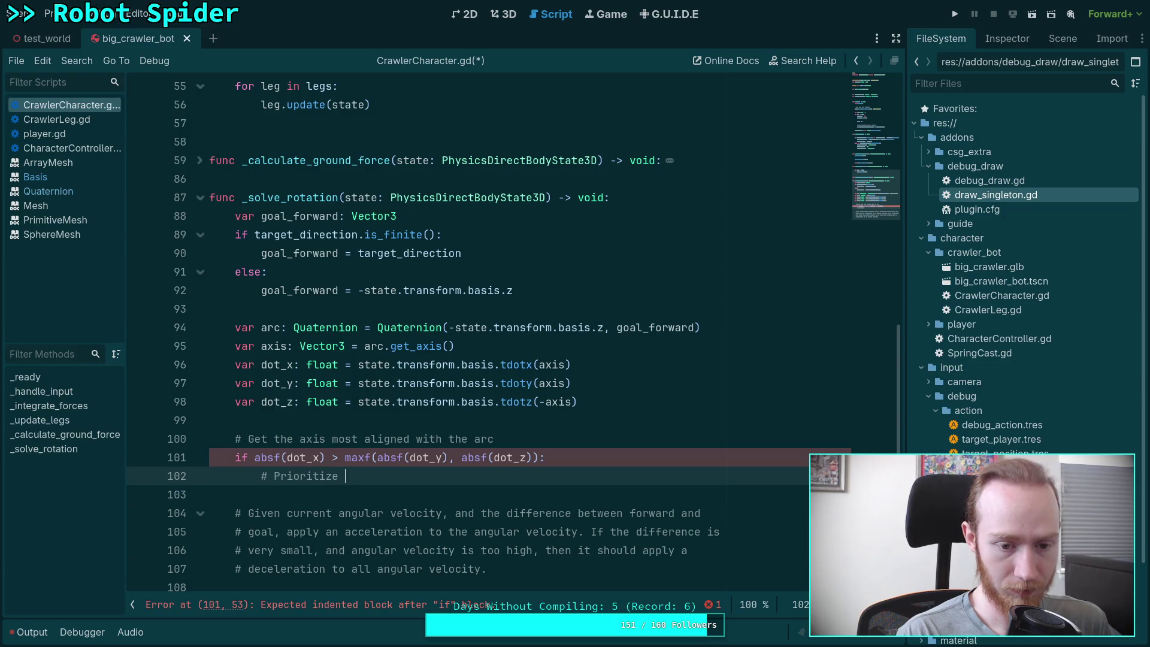
pyautogui.write('x ro')
pyautogui.press('BackSpace')
pyautogui.press('BackSpace')
pyautogui.press('BackSpace')
pyautogui.write('pith')
pyautogui.press('BackSpace')
pyautogui.write('ch first')
pyautogui.press('Return')
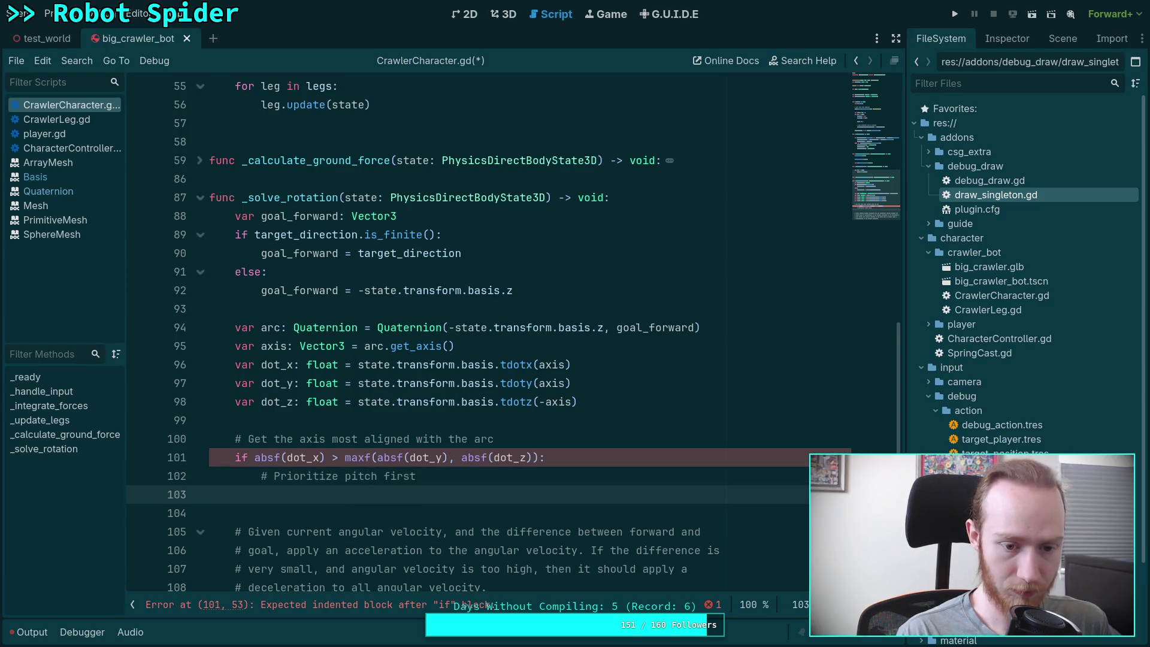
pyautogui.press('BackSpace')
pyautogui.write('elif ')
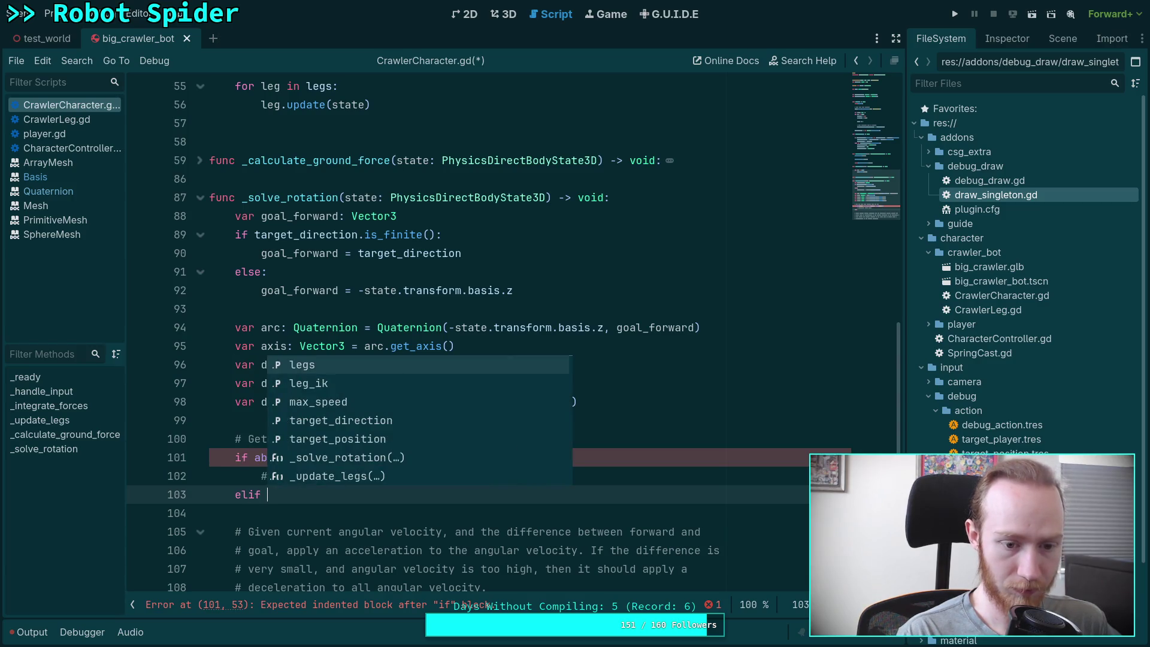
pyautogui.write('absf(dot_')
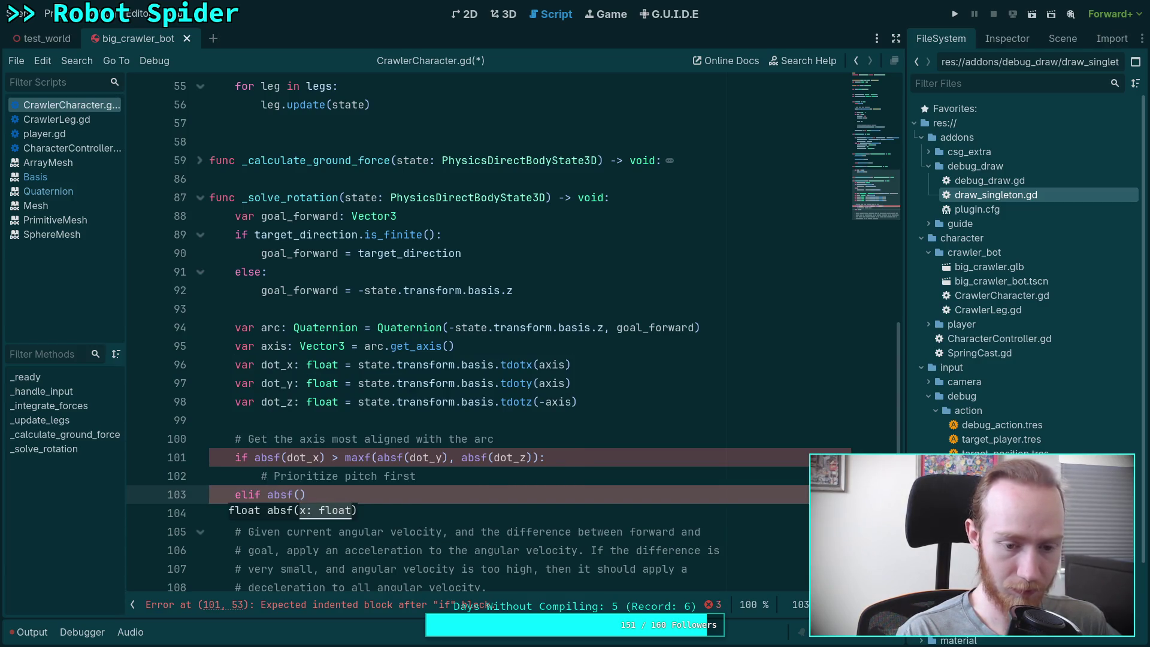
pyautogui.write('y) ')
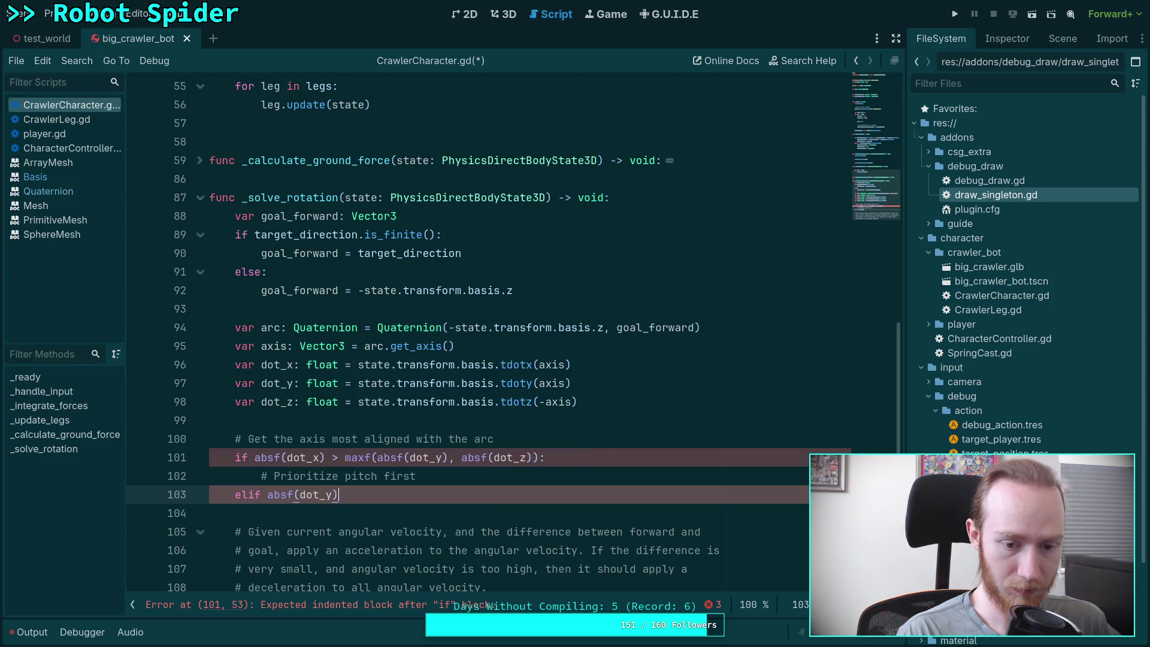
pyautogui.write('>')
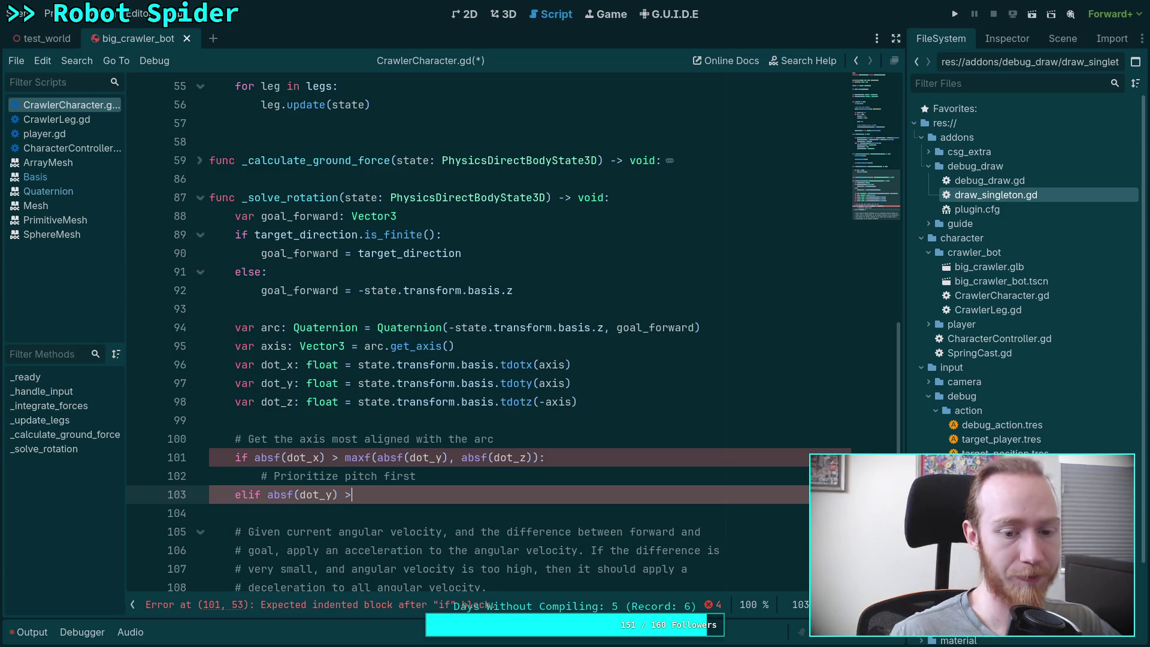
# Add a pass placeholder under the 'Prioritize pitch first' comment
pyautogui.scroll(-2, 610, 403)
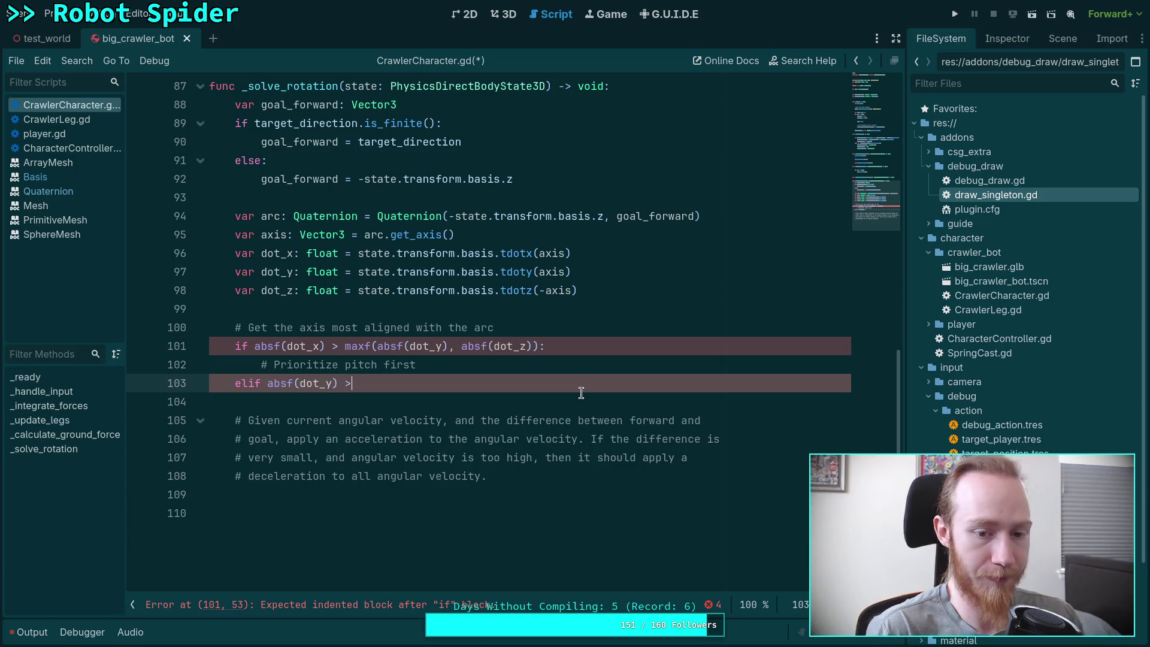
pyautogui.press('Up')
pyautogui.press('End')
pyautogui.press('Return')
pyautogui.write('pass')
# Complete the condition 'elif absf(dot_y) > maxf(absf(dot_x), absf(dot_z)):'
pyautogui.press('Down')
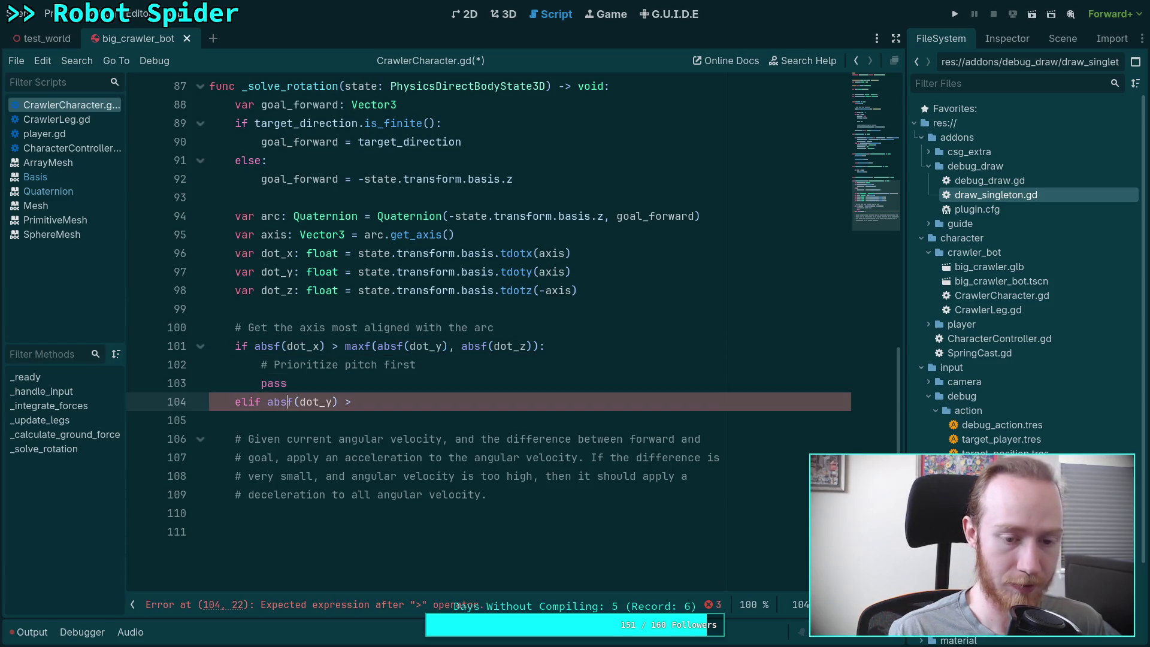
pyautogui.hotkey('ctrl', 'Right')
pyautogui.press('Down')
pyautogui.press('Up')
pyautogui.press('End')
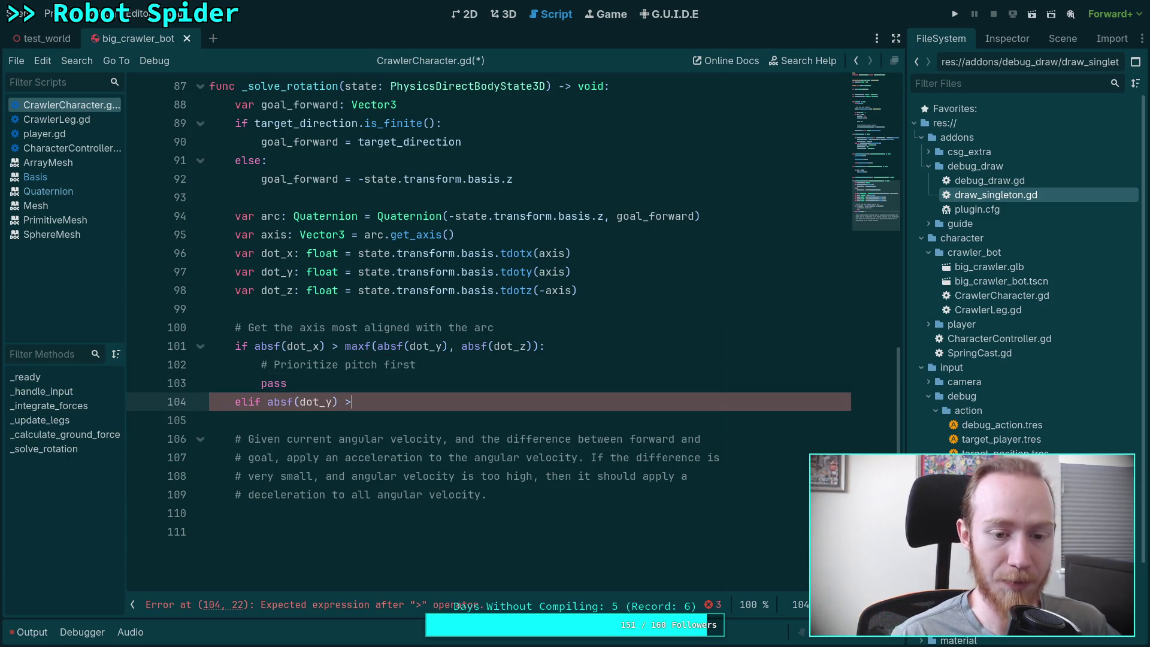
pyautogui.write(' maxf')
pyautogui.press('Return')
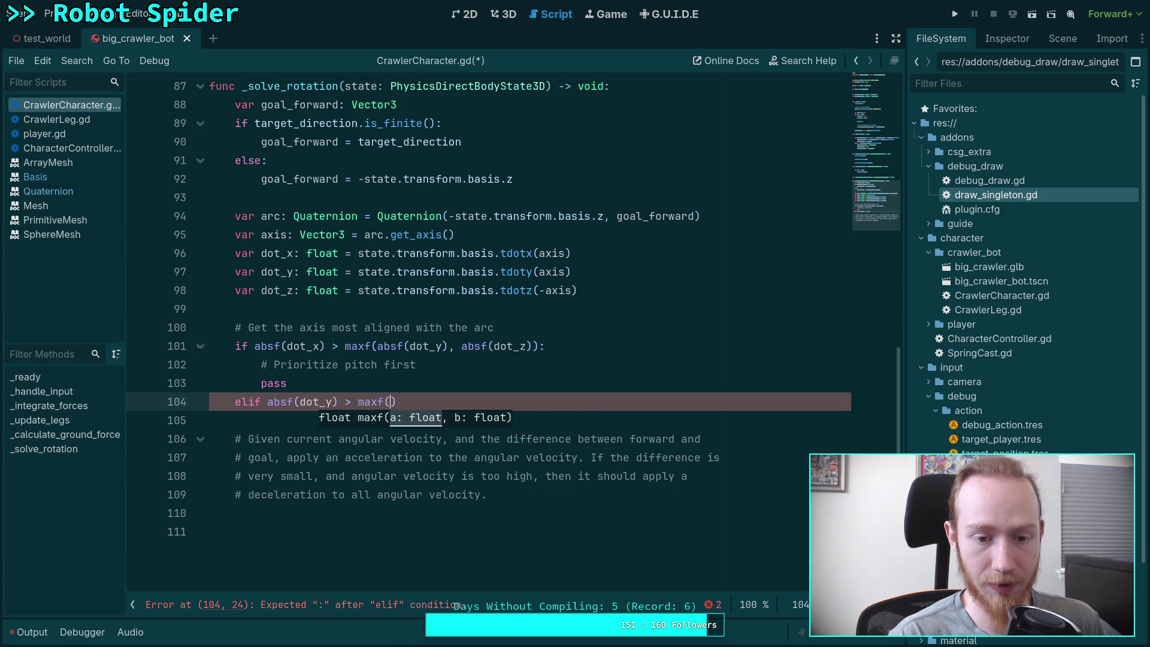
pyautogui.write('abs')
pyautogui.press('Return')
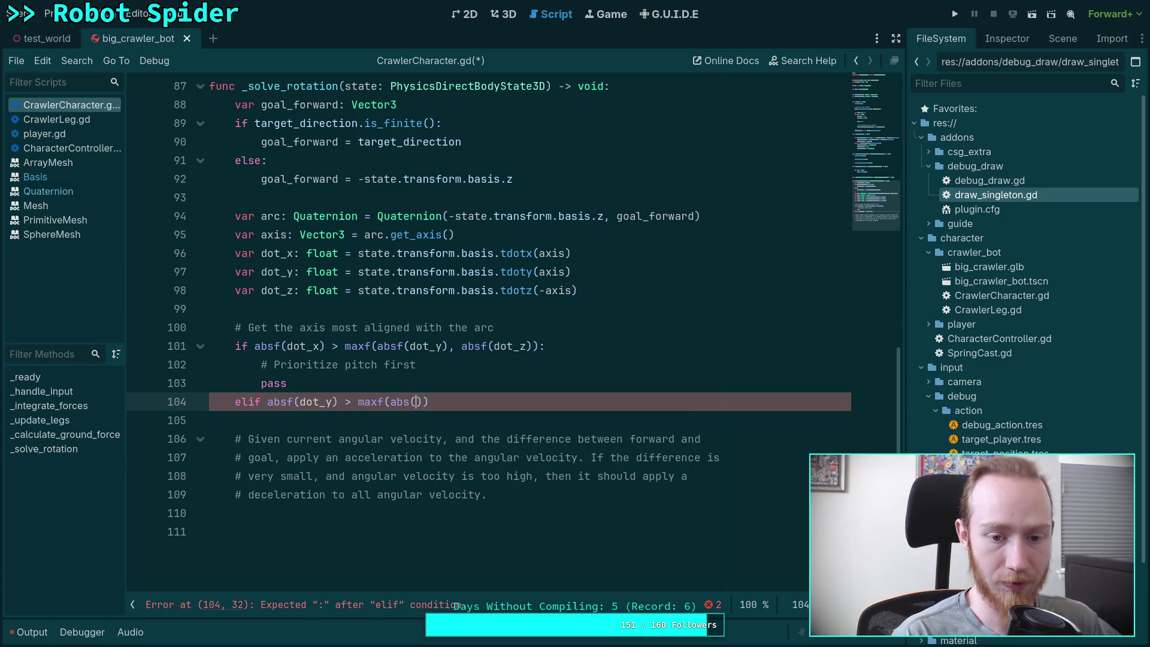
pyautogui.write('dot_x)')
pyautogui.write(', absf')
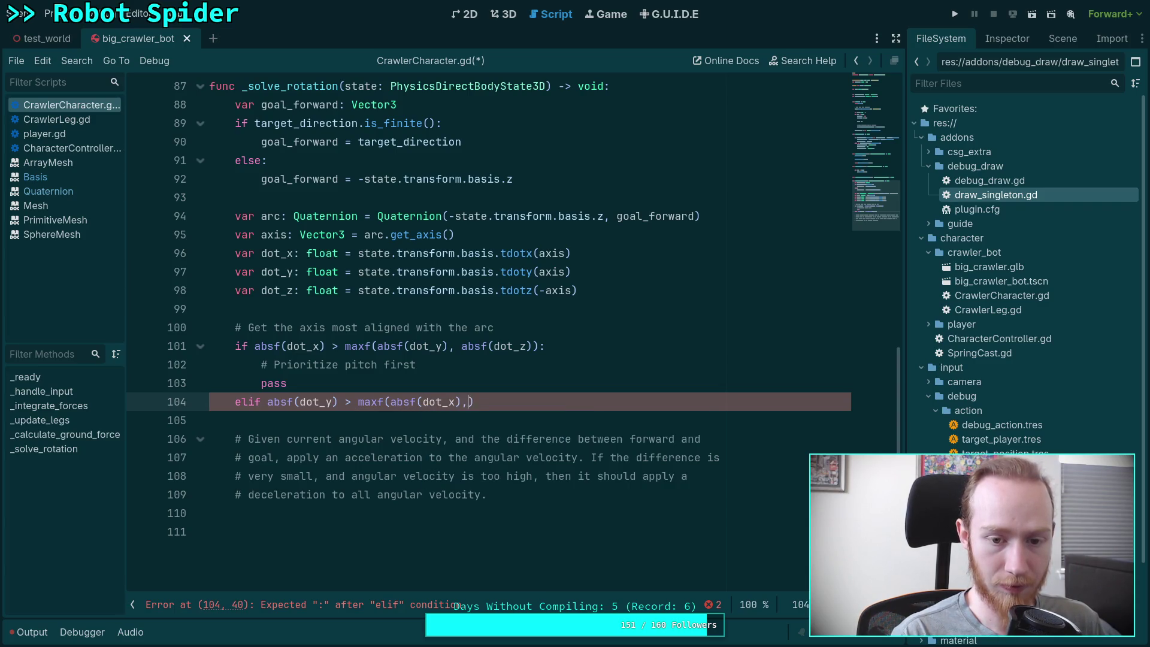
pyautogui.write('(dot_z)')
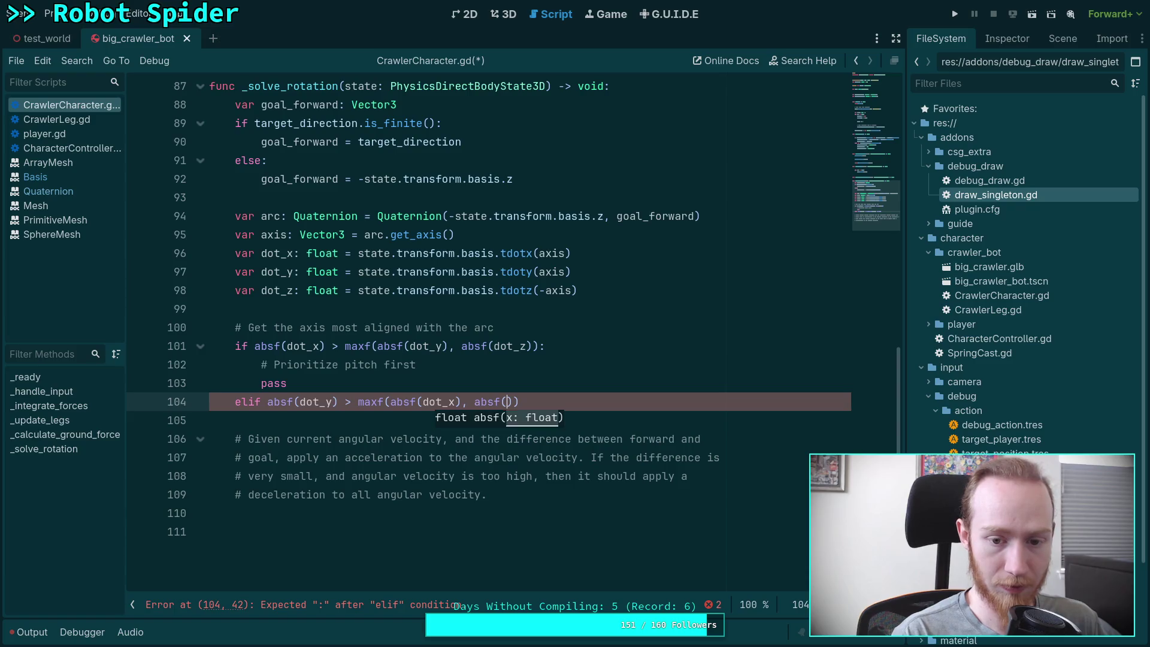
pyautogui.write('):')
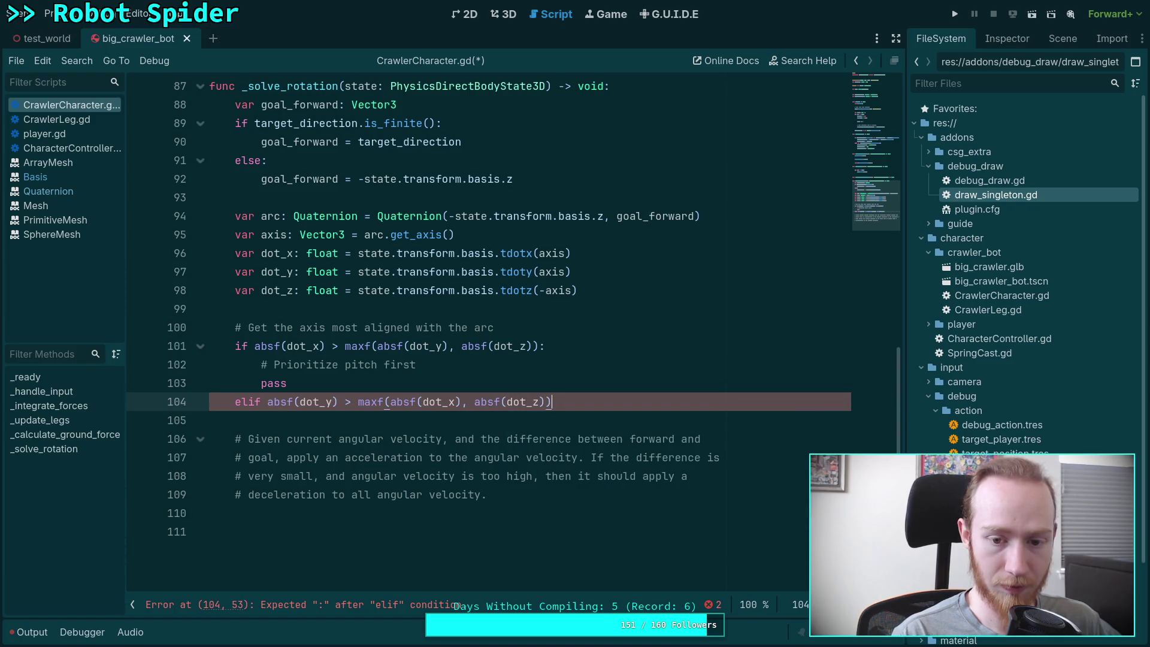
# Fill the elif block with '# Prioritize yaw first' and a pass
pyautogui.press('Return')
pyautogui.write('# Priority')
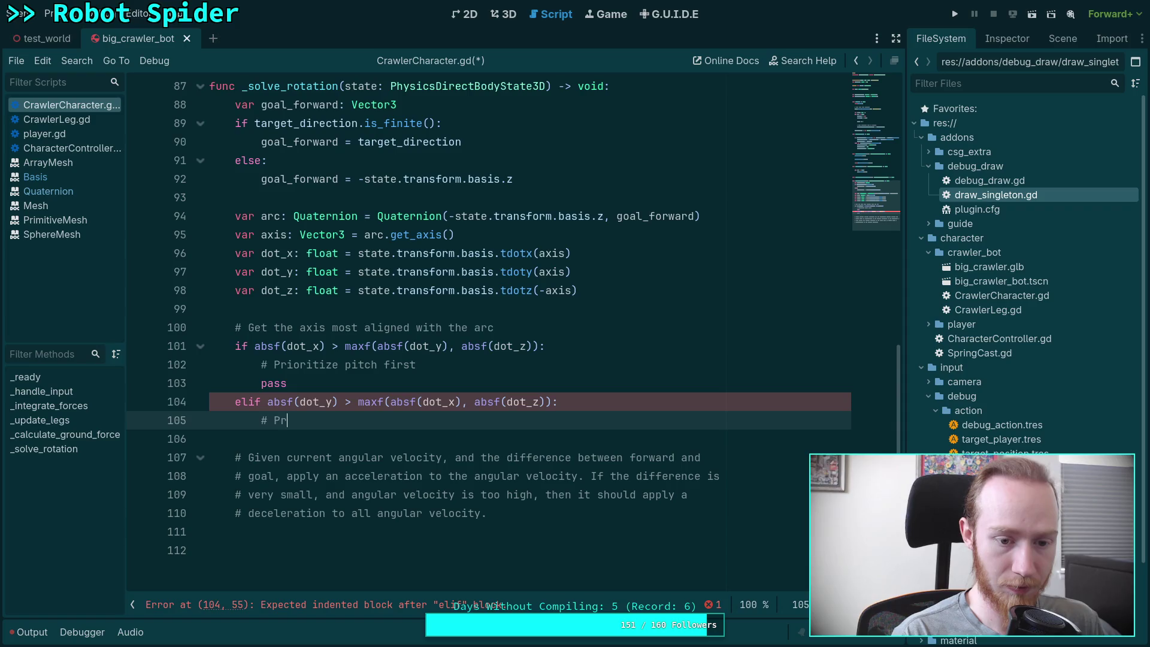
pyautogui.press('BackSpace')
pyautogui.write('ize yaw first')
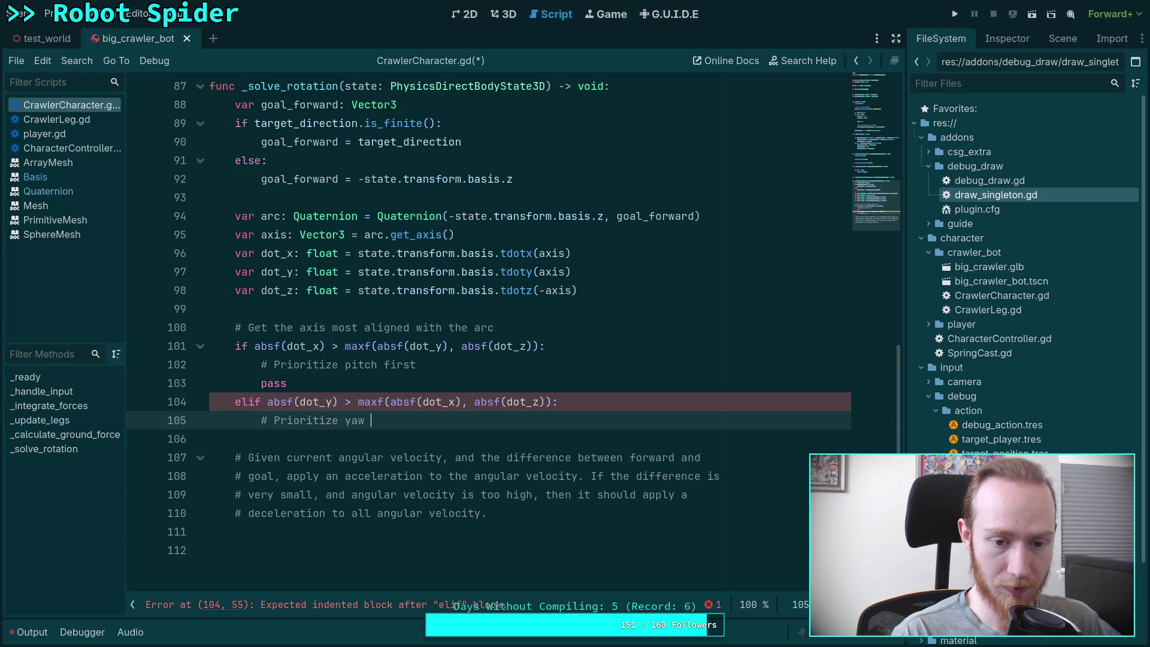
pyautogui.press('Return')
pyautogui.write('pass')
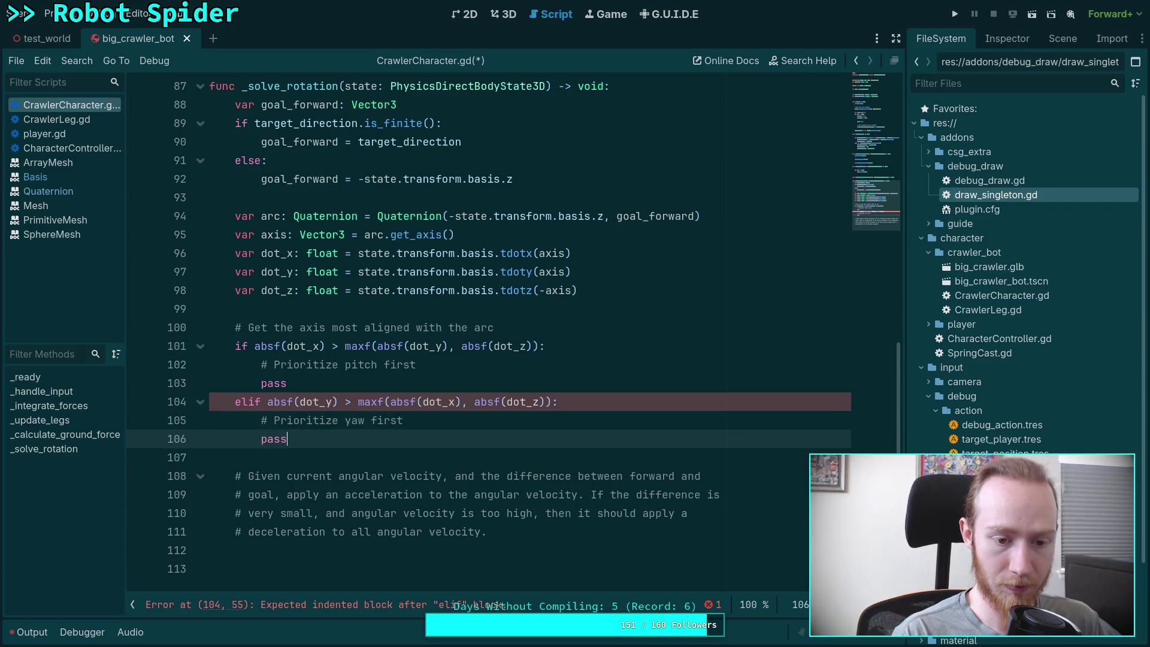
# Add an else: block with '# Prioritize roll first' and a pass
pyautogui.press('Return')
pyautogui.write('else:')
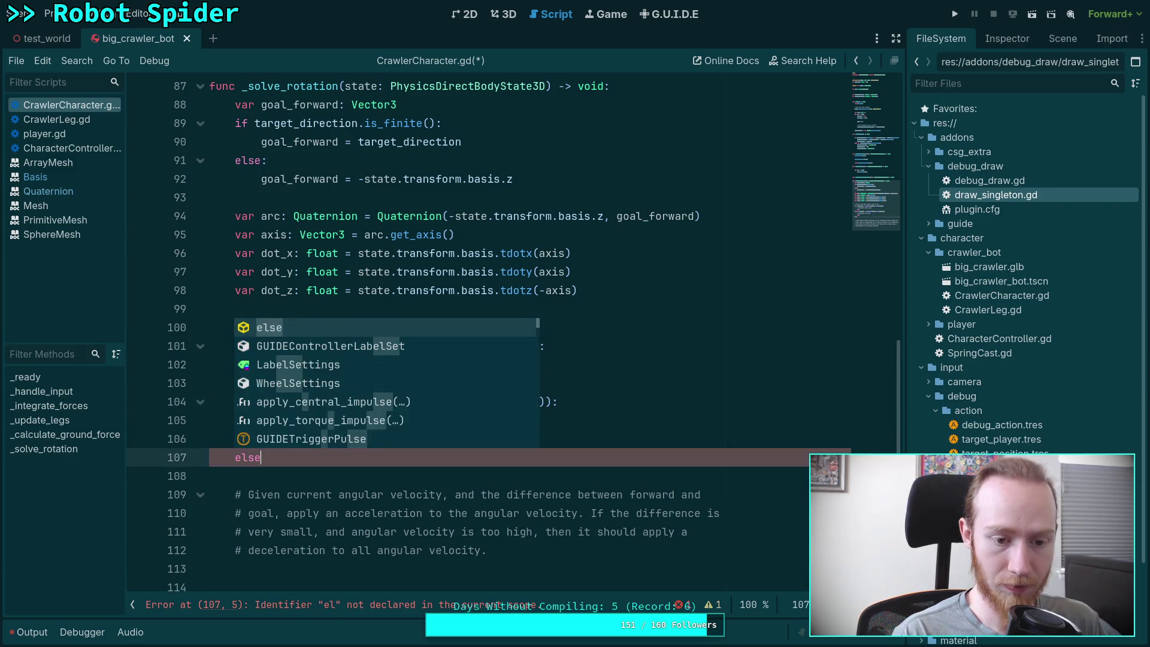
pyautogui.press('Return')
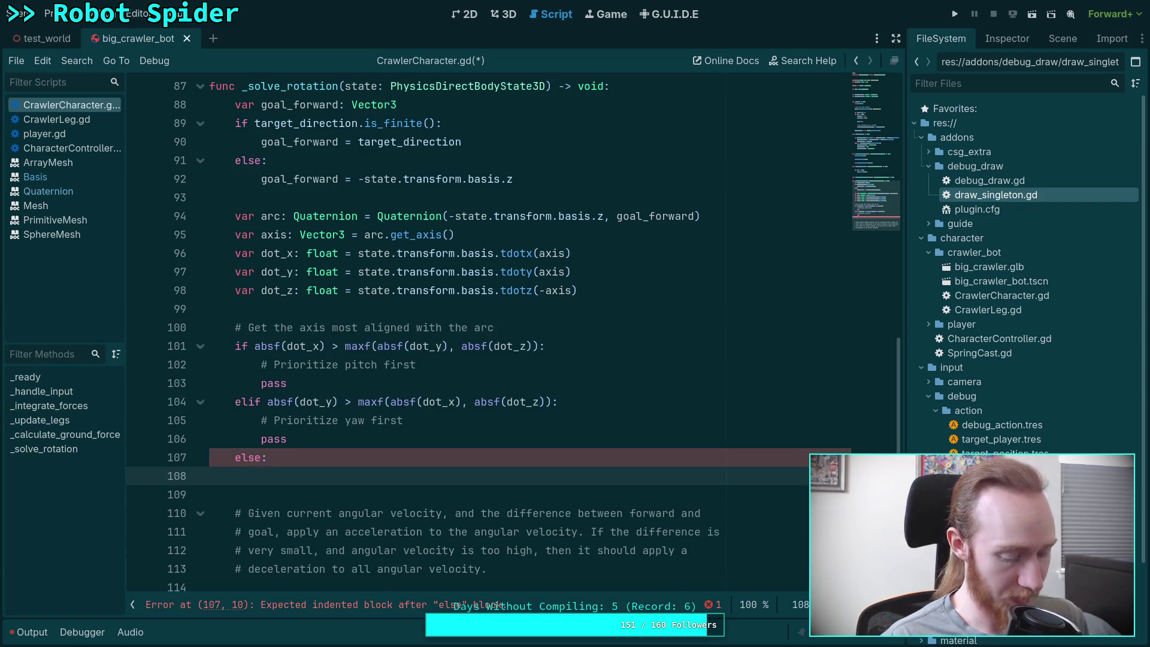
pyautogui.write('# Pri')
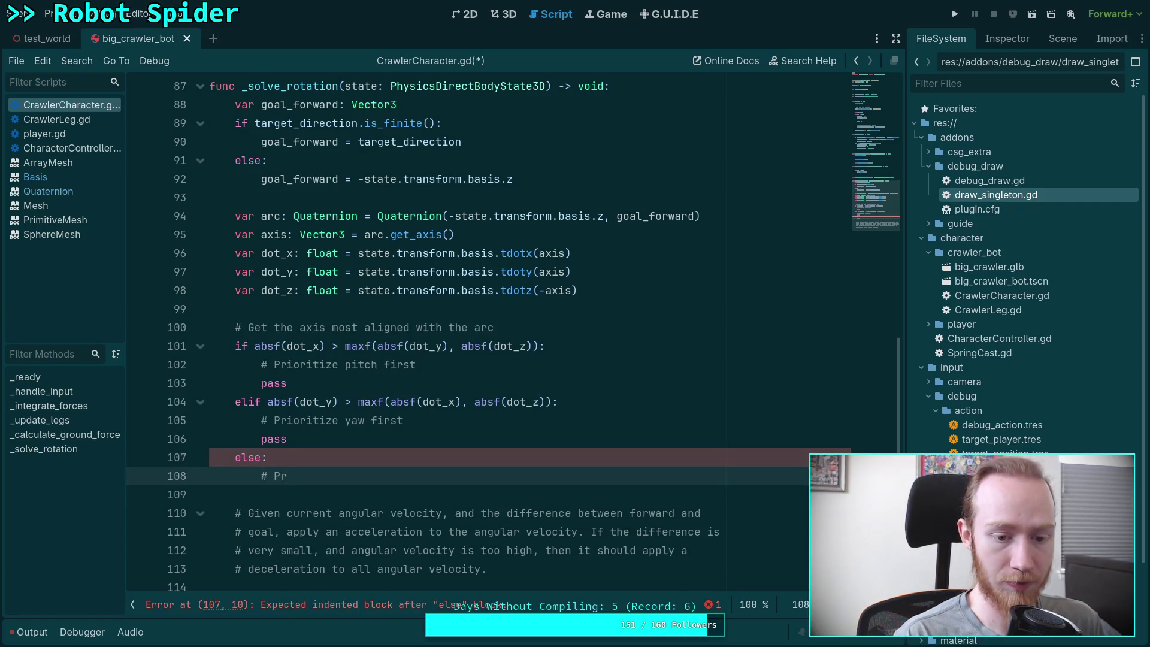
pyautogui.write('orit')
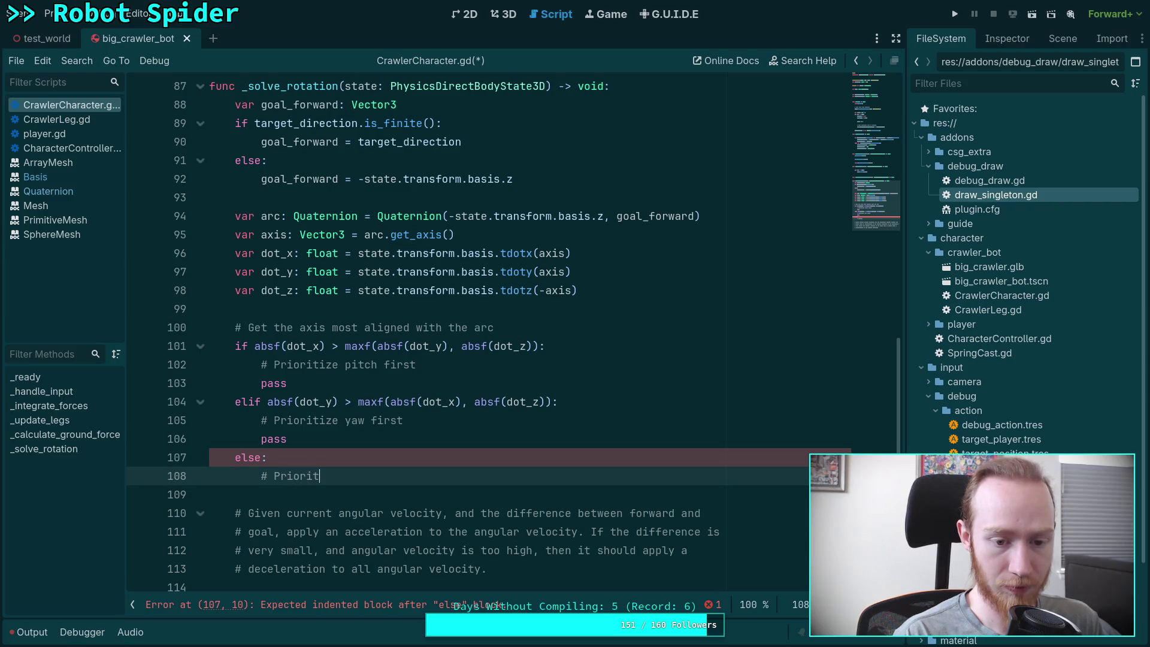
pyautogui.write('ize roll first')
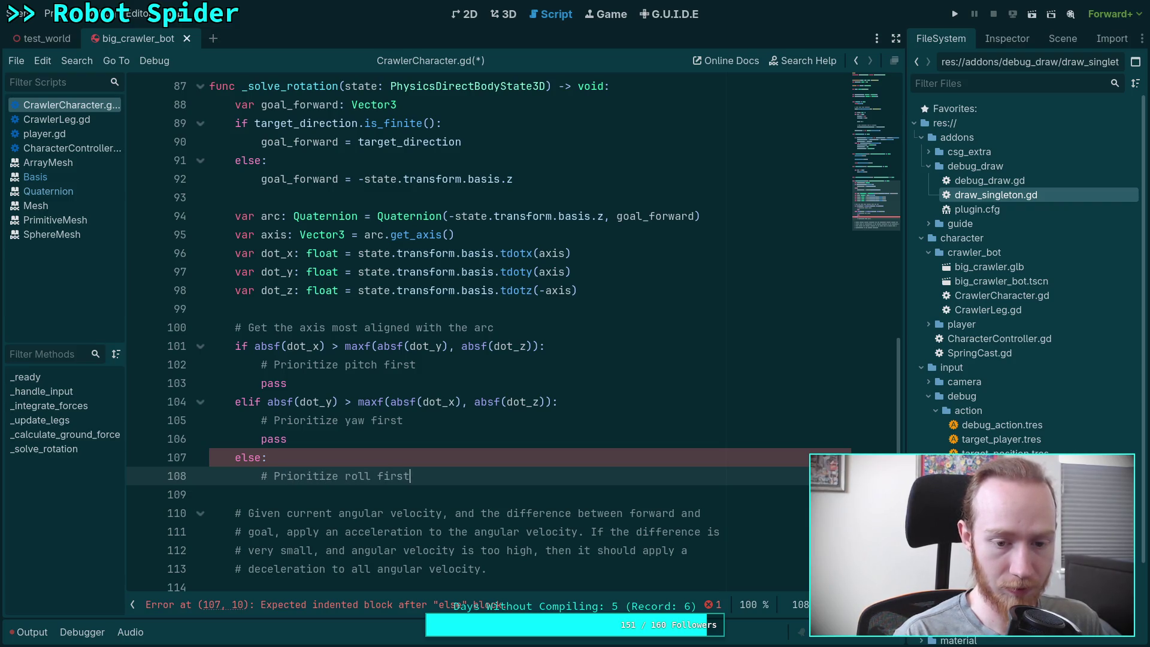
pyautogui.press('Return')
pyautogui.write('pass')
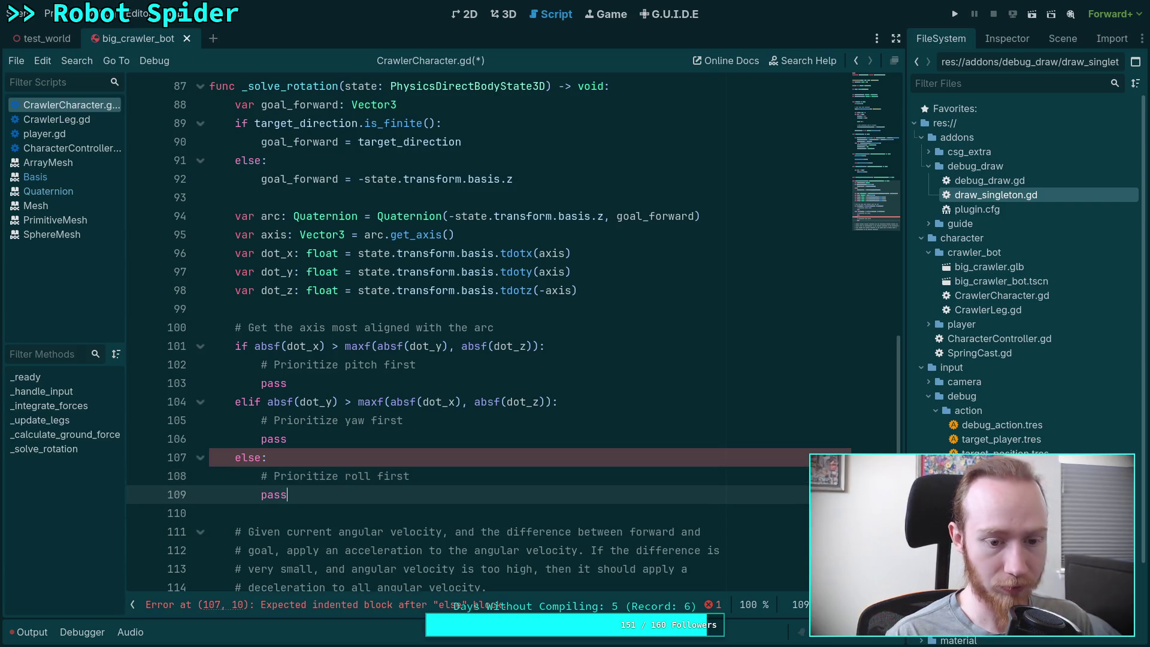
pyautogui.scroll(-1, 496, 345)
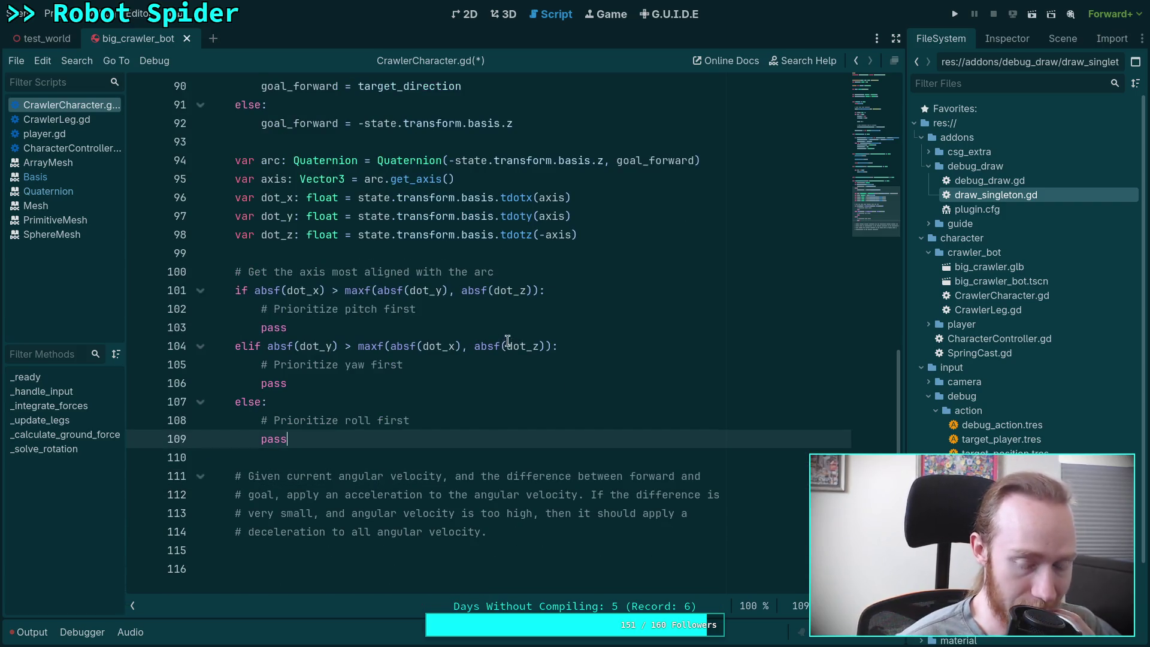
pyautogui.click(503, 314)
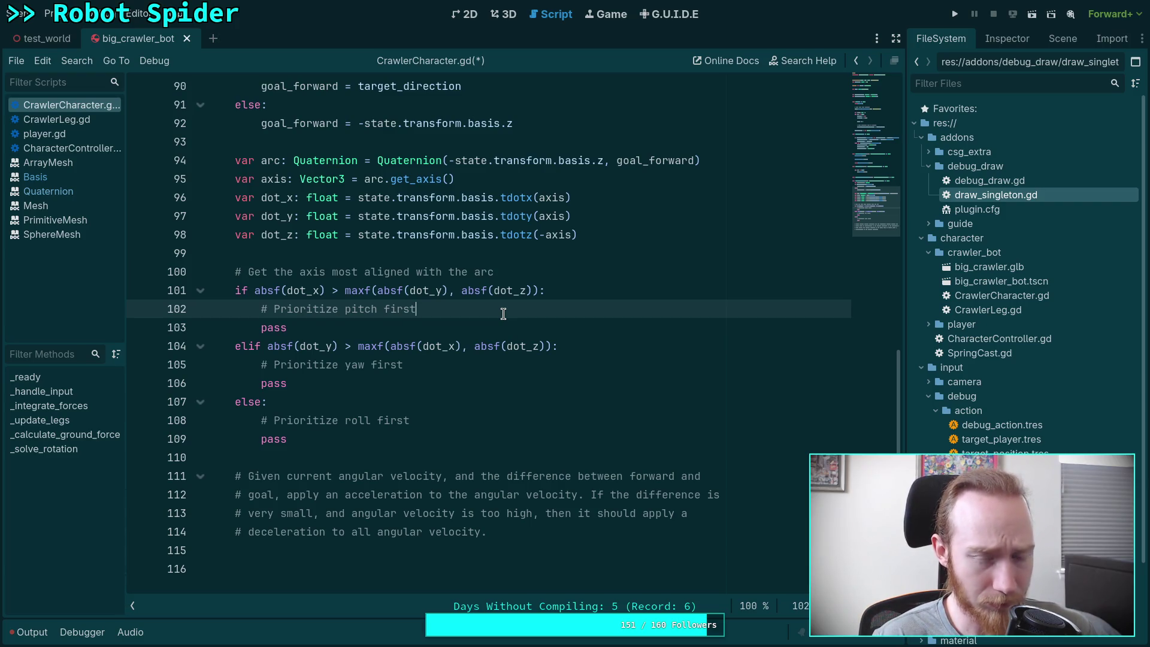
pyautogui.moveTo(591, 233); pyautogui.dragTo(217, 233)
pyautogui.click(233, 235)
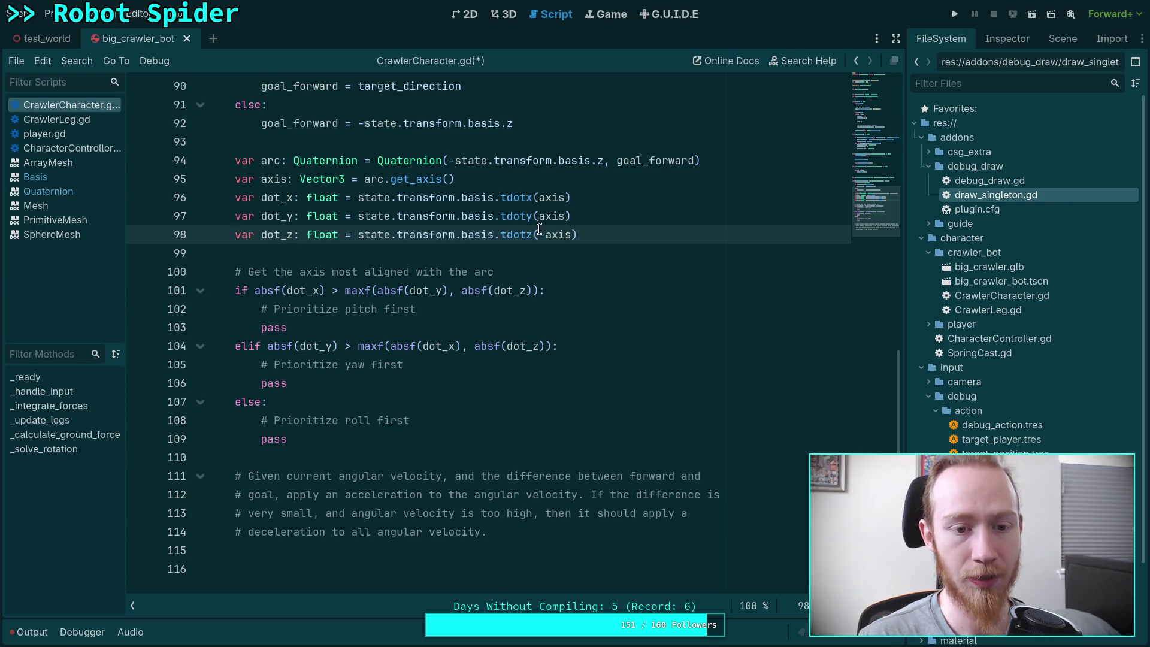
pyautogui.moveTo(629, 228); pyautogui.dragTo(632, 214)
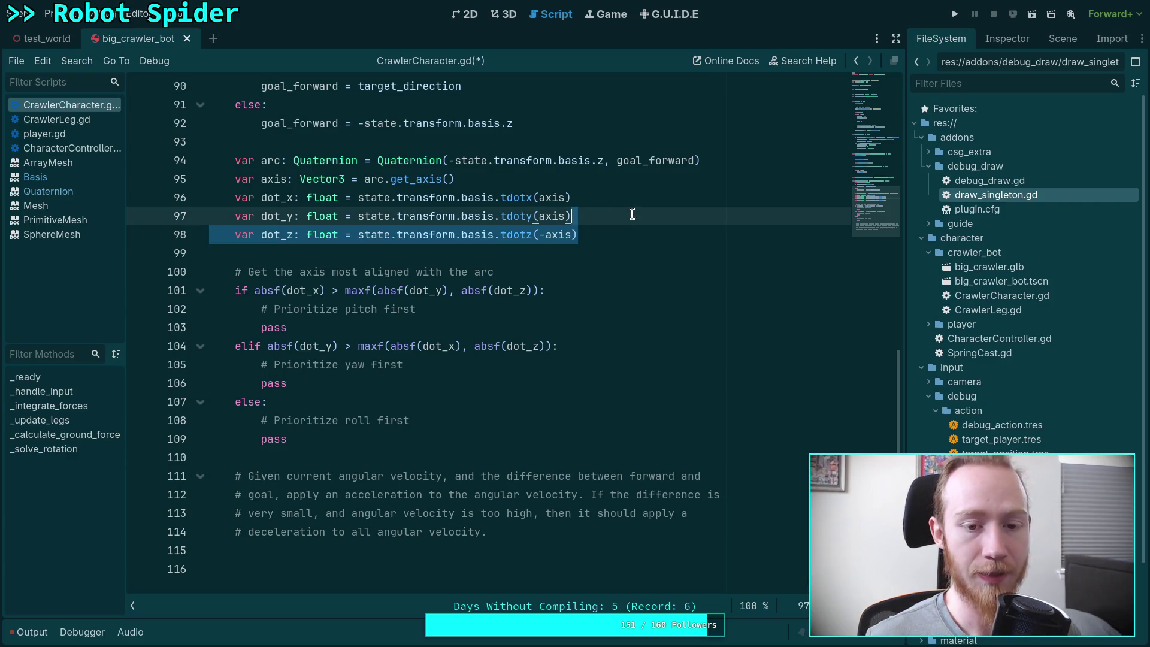
# Delete the dot_z declaration and reduce the if to 'absf(dot_x) > absf(dot_y)'
pyautogui.press('BackSpace')
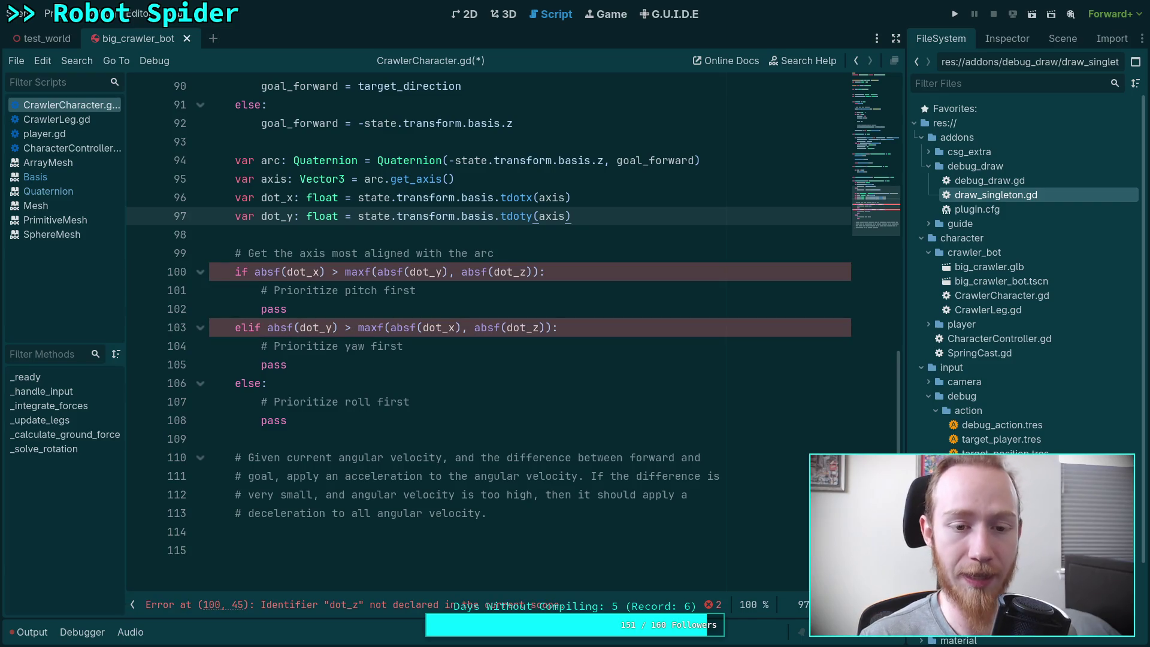
pyautogui.moveTo(345, 272); pyautogui.dragTo(501, 272)
pyautogui.press('BackSpace')
pyautogui.press('BackSpace')
pyautogui.write(')')
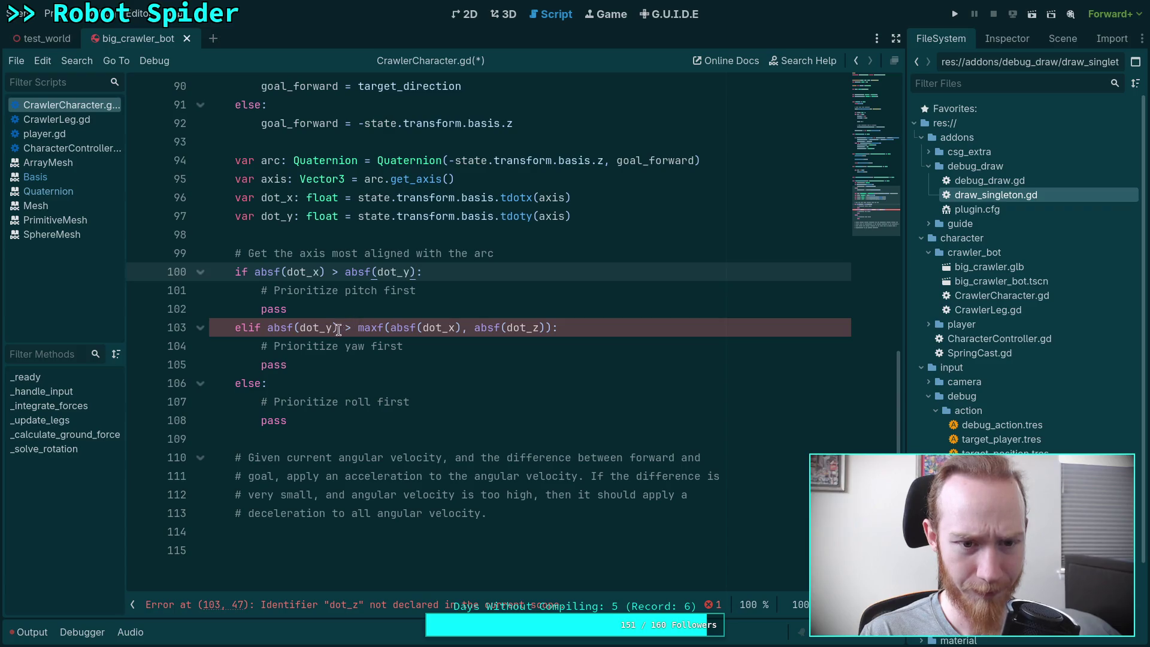
# Remove the roll branch and elif line so else holds the yaw-first placeholder
pyautogui.click(258, 328)
pyautogui.moveTo(258, 329); pyautogui.dragTo(542, 327)
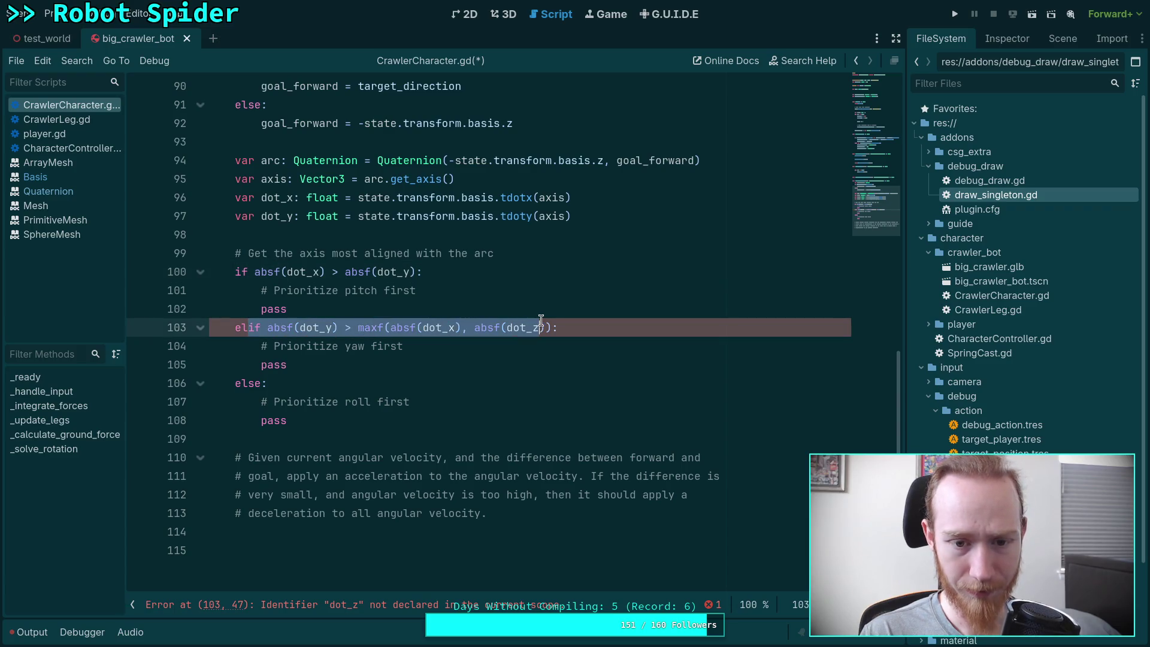
pyautogui.click(449, 350)
pyautogui.moveTo(295, 421)
pyautogui.mouseDown()
pyautogui.moveTo(282, 382)
pyautogui.moveTo(310, 381)
pyautogui.mouseUp()
pyautogui.press('BackSpace')
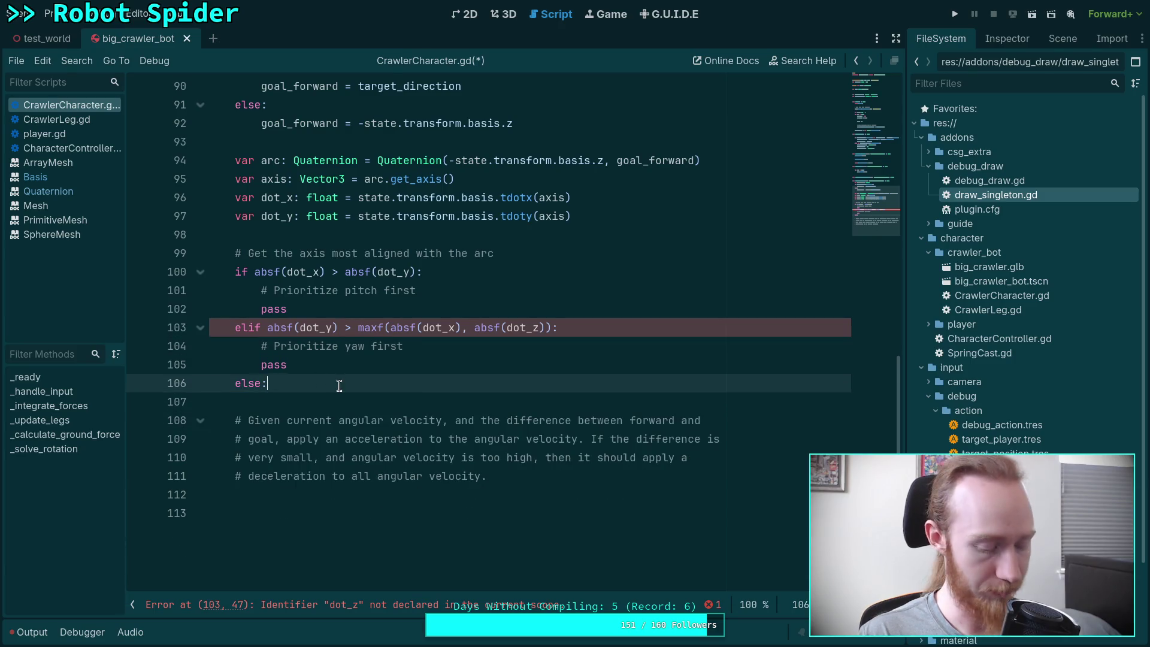
pyautogui.hotkey('alt', 'Up')
pyautogui.hotkey('alt', 'Up')
pyautogui.moveTo(573, 336); pyautogui.dragTo(575, 310)
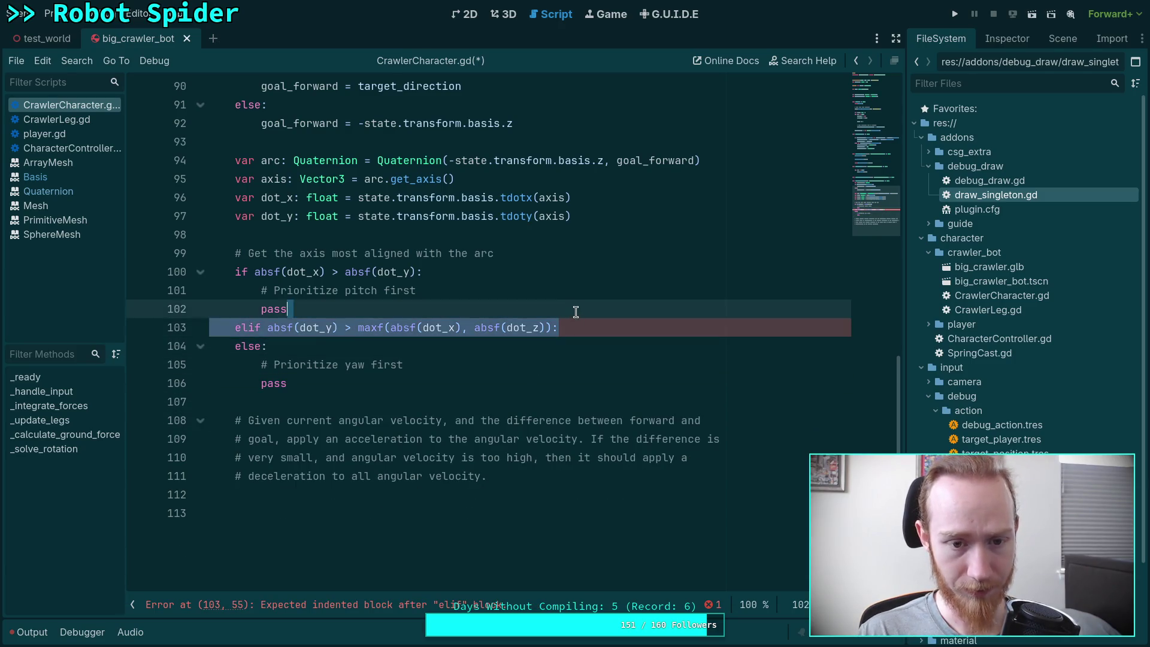
pyautogui.press('BackSpace')
pyautogui.scroll(1, 416, 367)
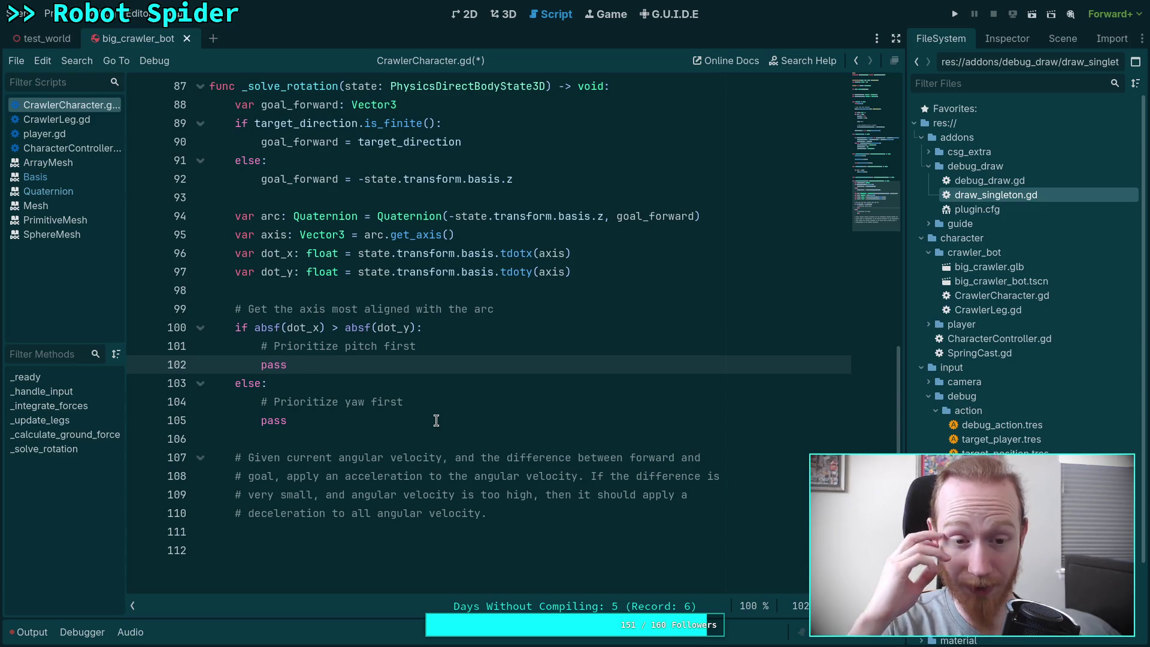
pyautogui.click(407, 420)
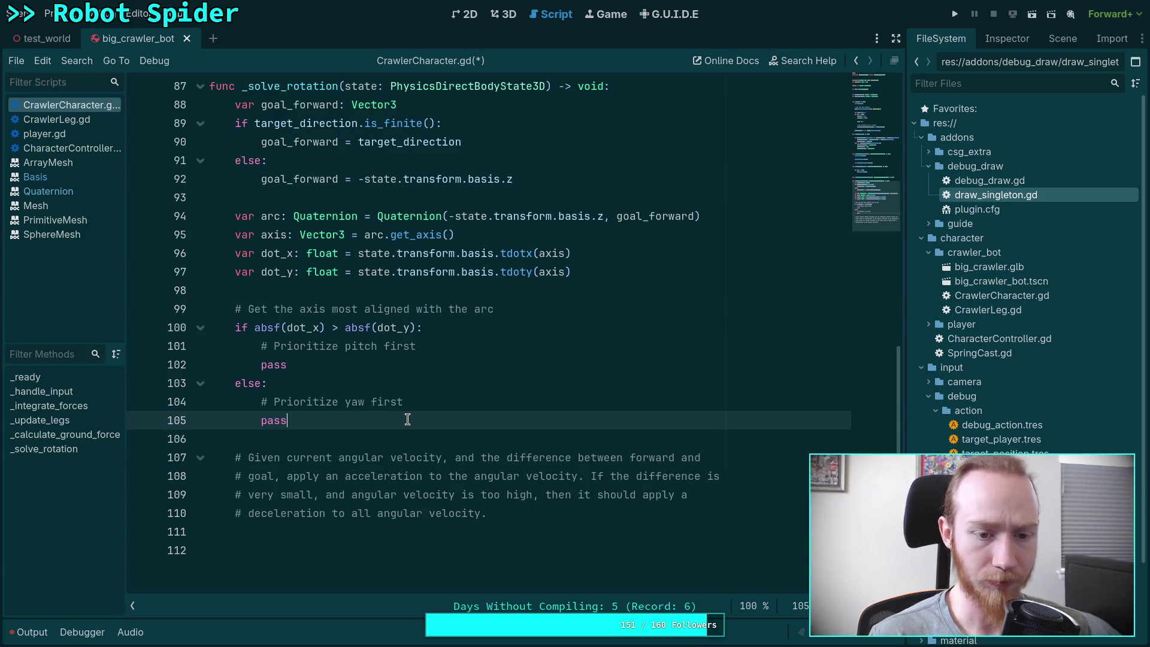
# Shorten comments to '# Prioritize pitch' and '# Prioritize yaw', and delete the pitch branch's pass
pyautogui.moveTo(436, 345); pyautogui.dragTo(388, 343)
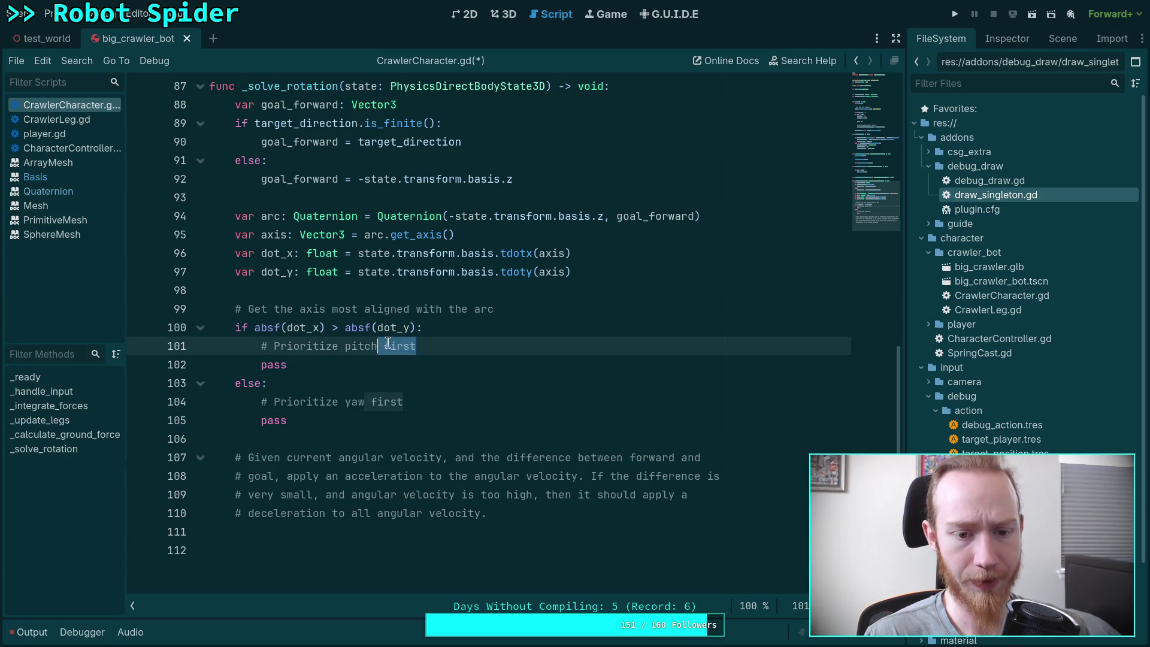
pyautogui.press('BackSpace')
pyautogui.moveTo(404, 402); pyautogui.dragTo(366, 402)
pyautogui.press('BackSpace')
pyautogui.click(444, 352)
pyautogui.hotkey('shift', 'Down')
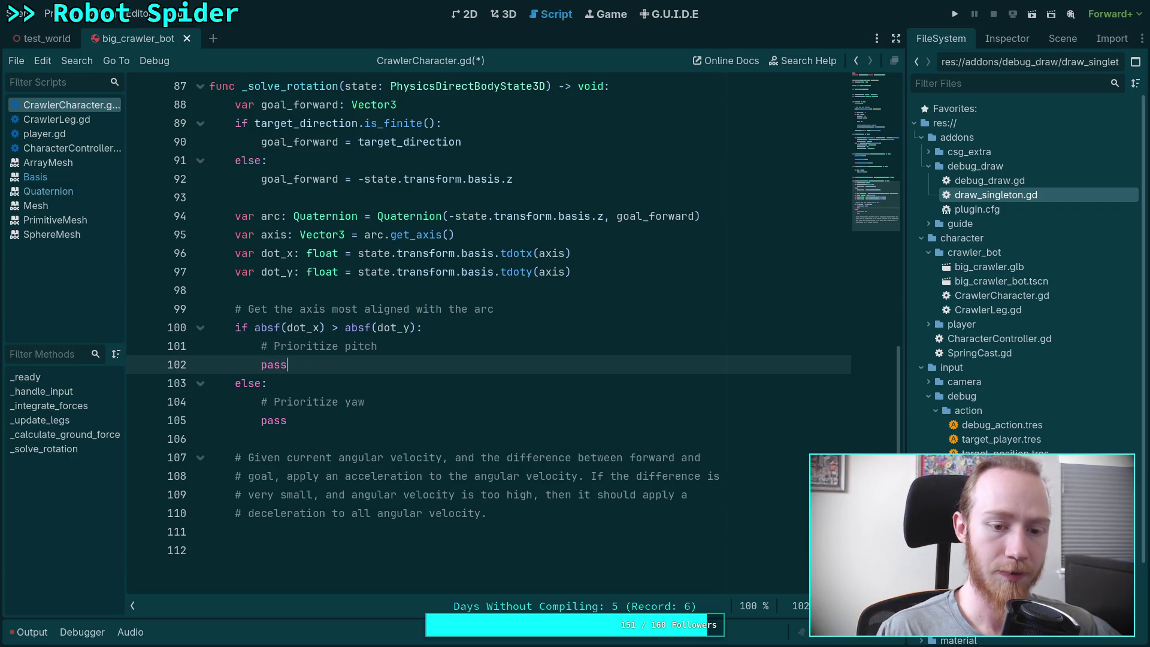
pyautogui.press('BackSpace')
# Replace the axis-alignment comment above the if with '# Construct a'
pyautogui.moveTo(500, 309)
pyautogui.mouseDown()
pyautogui.moveTo(223, 311)
pyautogui.moveTo(248, 310)
pyautogui.mouseUp()
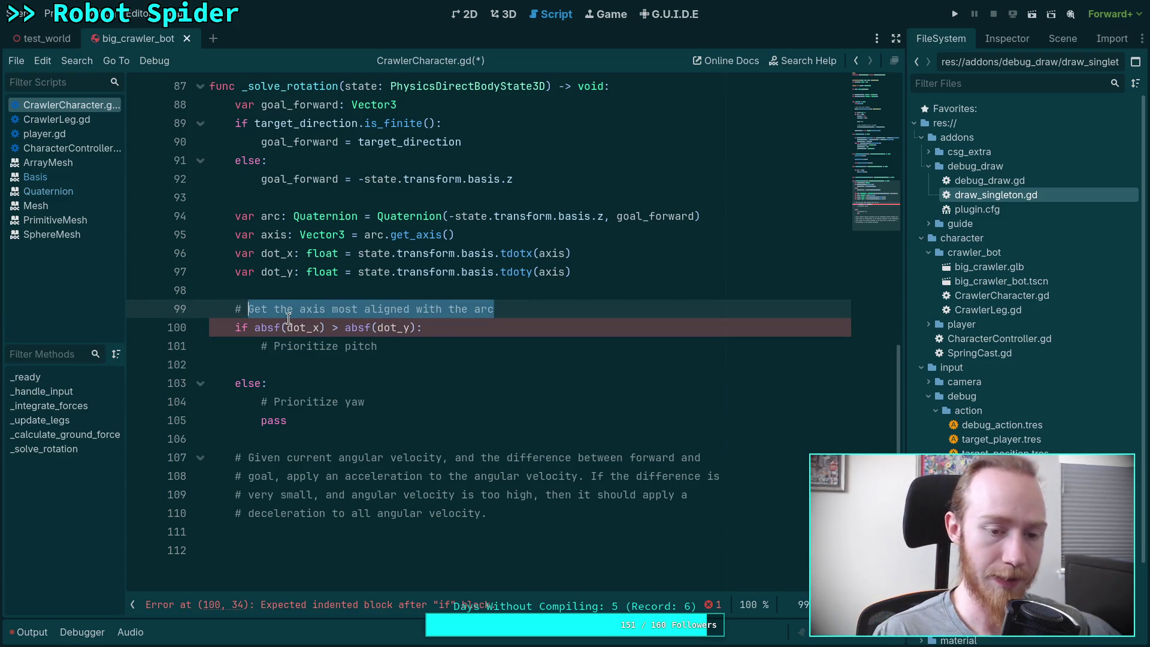
pyautogui.write('Con')
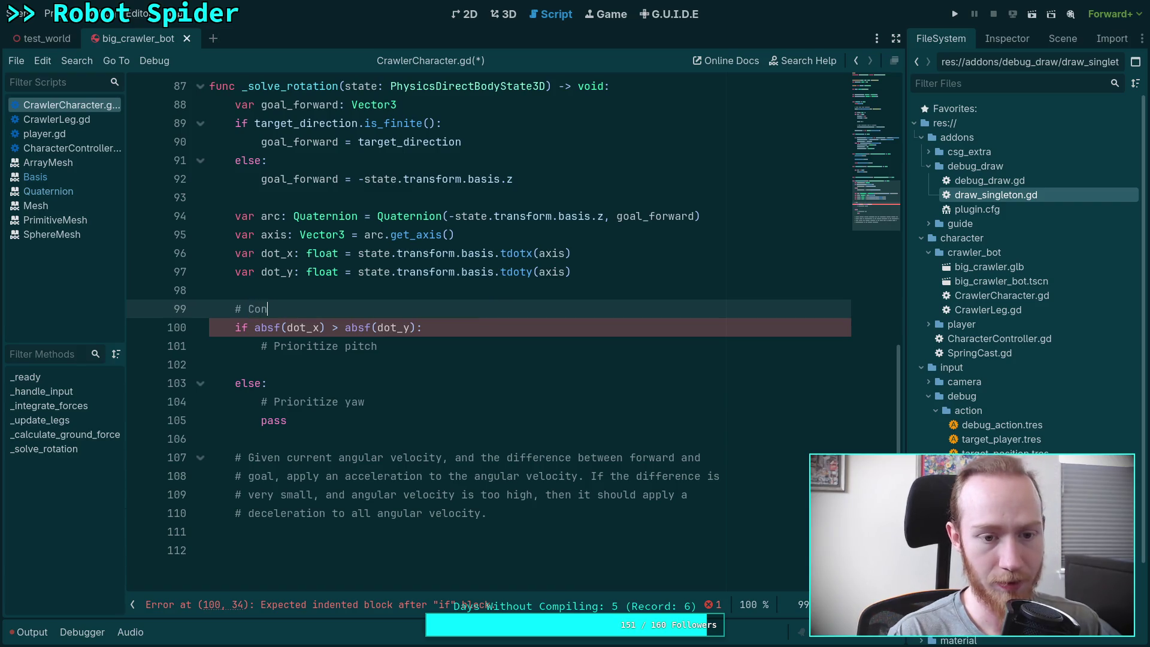
pyautogui.write('struct a')
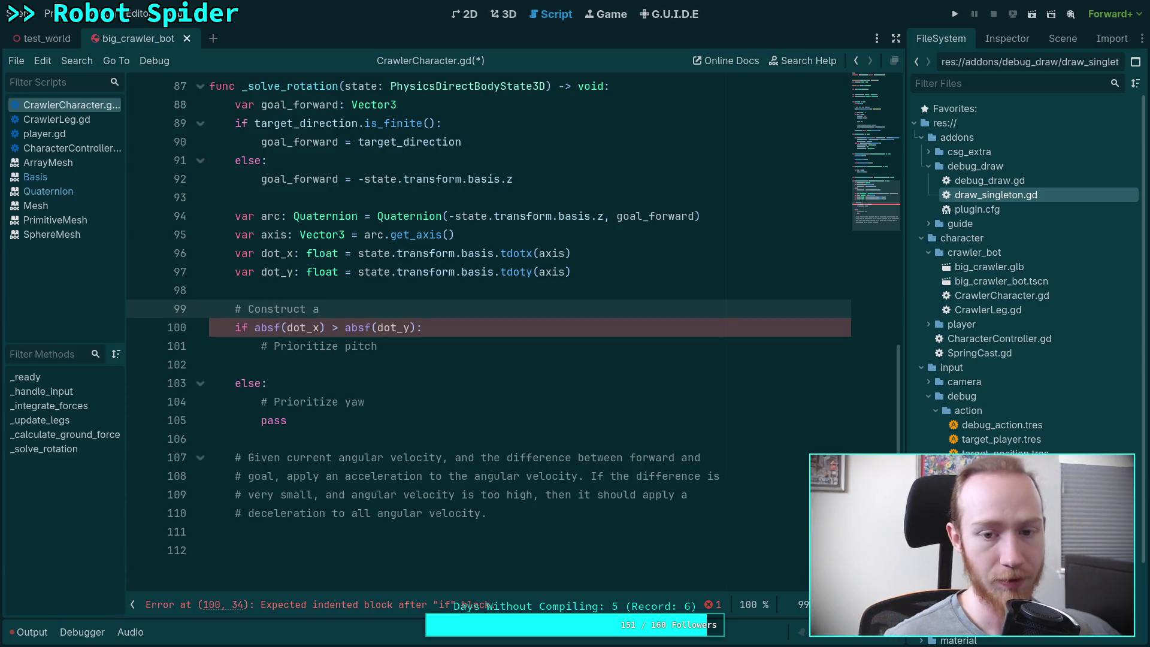
pyautogui.click(451, 360)
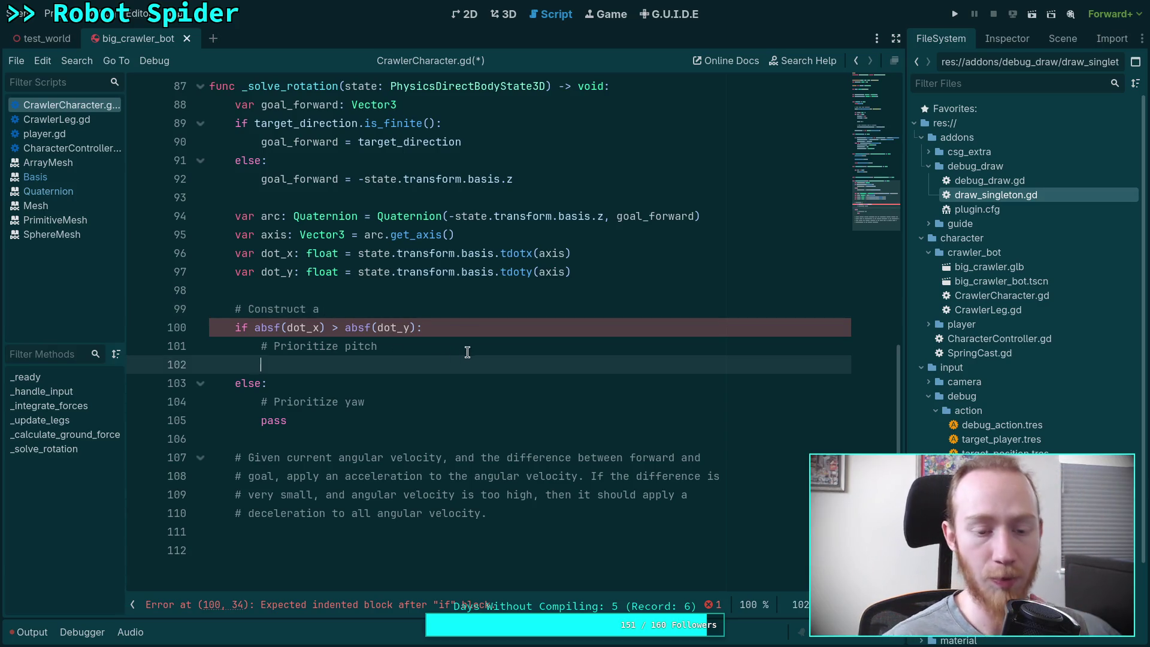
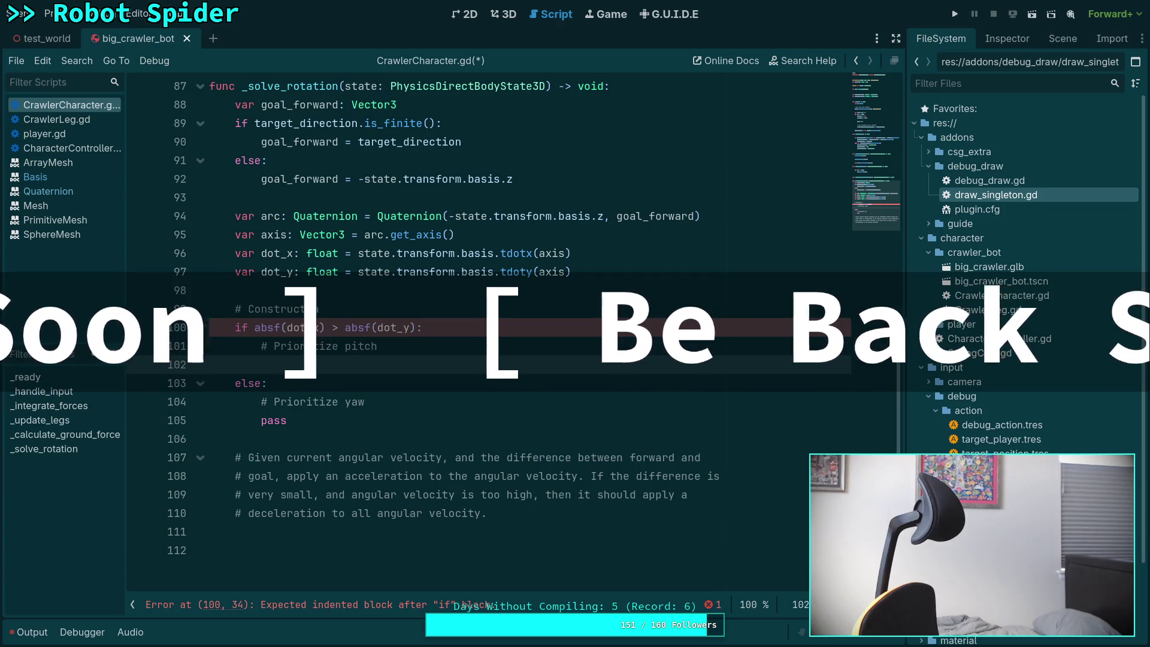
# Undo the unfinished pitch/yaw if/else block after the dot_x/dot_y lines in _solve_rotation
pyautogui.hotkey('ctrl', 'z')
pyautogui.hotkey('ctrl', 'z')
pyautogui.hotkey('ctrl', 'z')
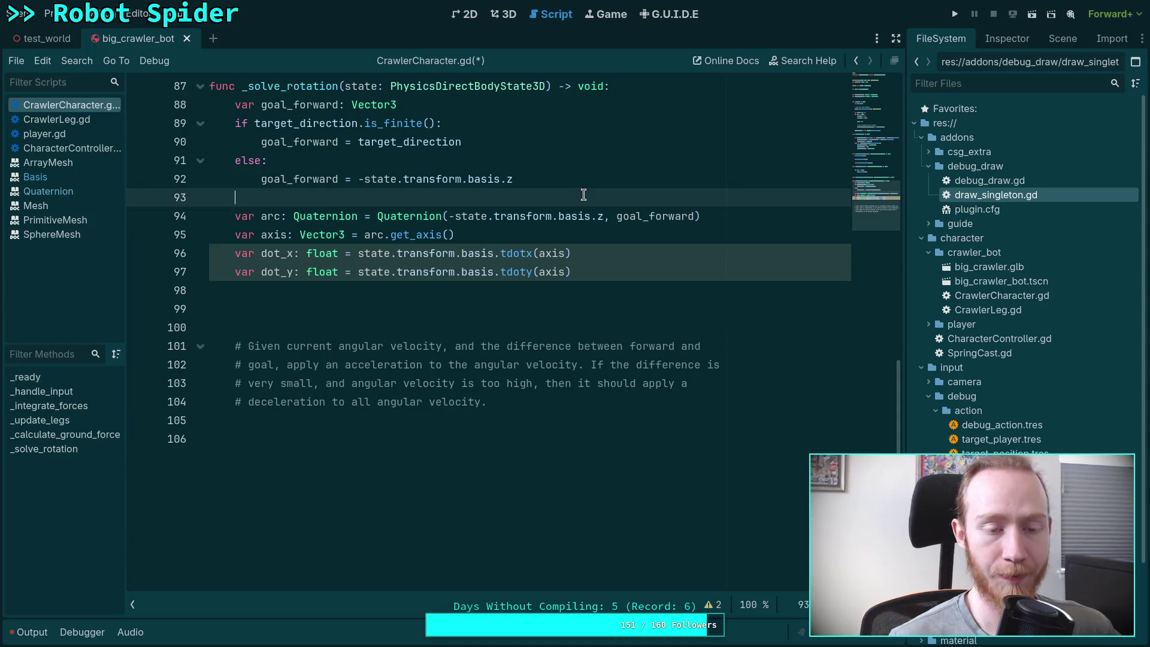
# Delete the arc, axis, dot_x and dot_y lines and the leftover blank line above the comments
pyautogui.scroll(2, 600, 203)
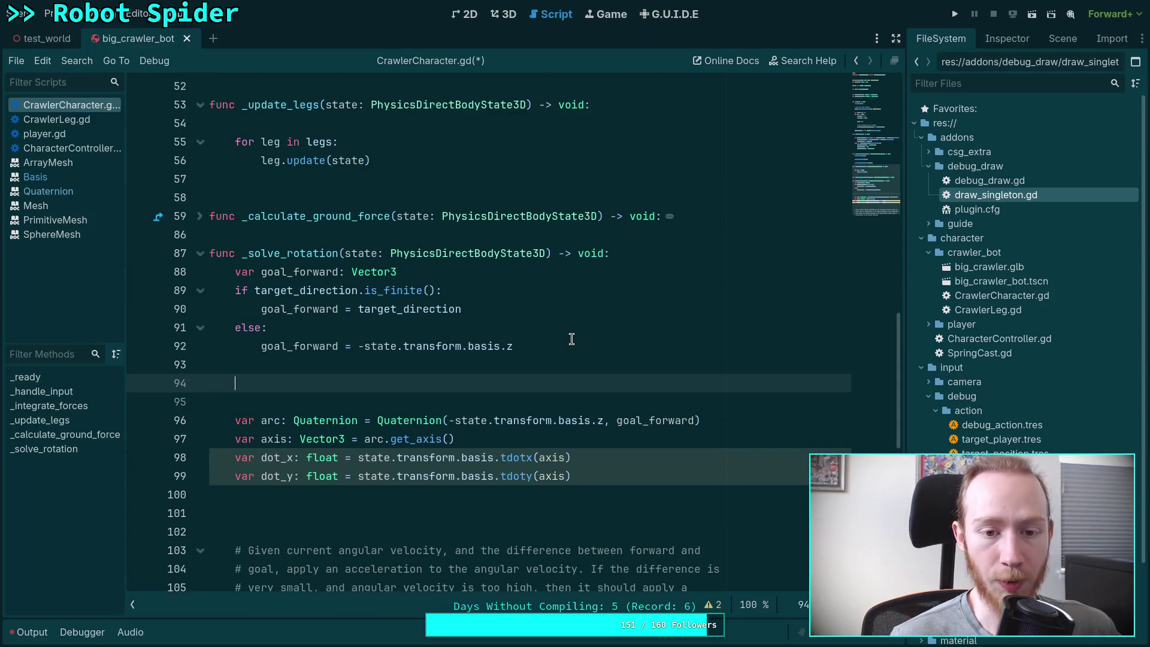
pyautogui.scroll(-1, 558, 408)
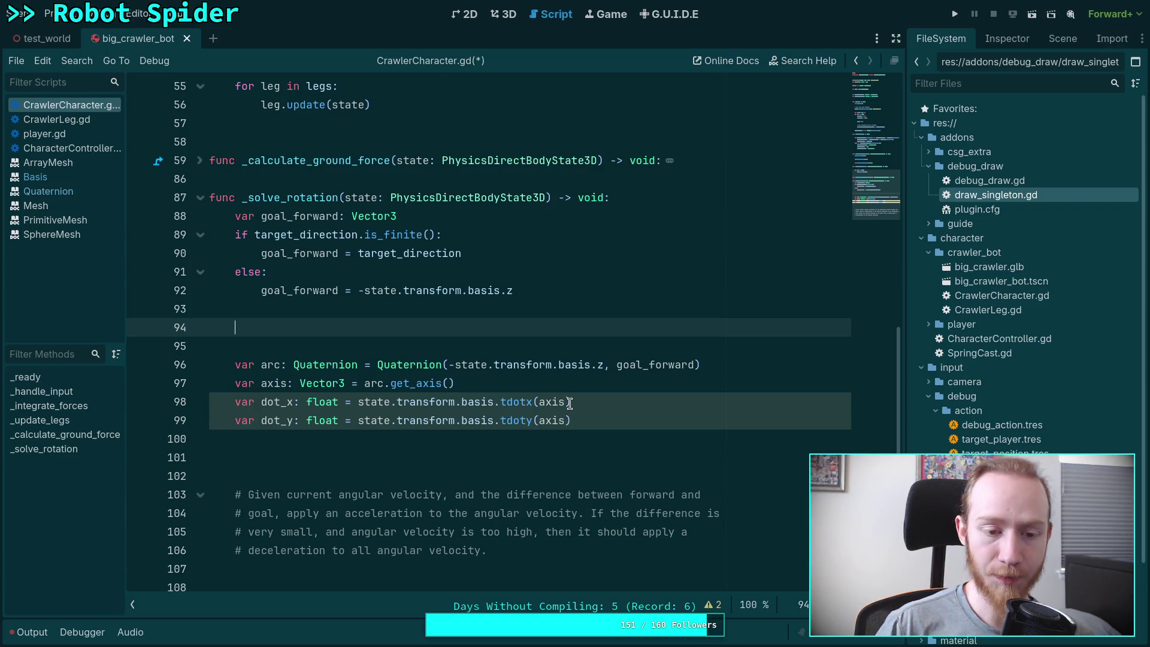
pyautogui.moveTo(627, 421)
pyautogui.mouseDown()
pyautogui.moveTo(236, 365)
pyautogui.moveTo(237, 338)
pyautogui.mouseUp()
pyautogui.press('BackSpace')
pyautogui.press('BackSpace')
pyautogui.press('BackSpace')
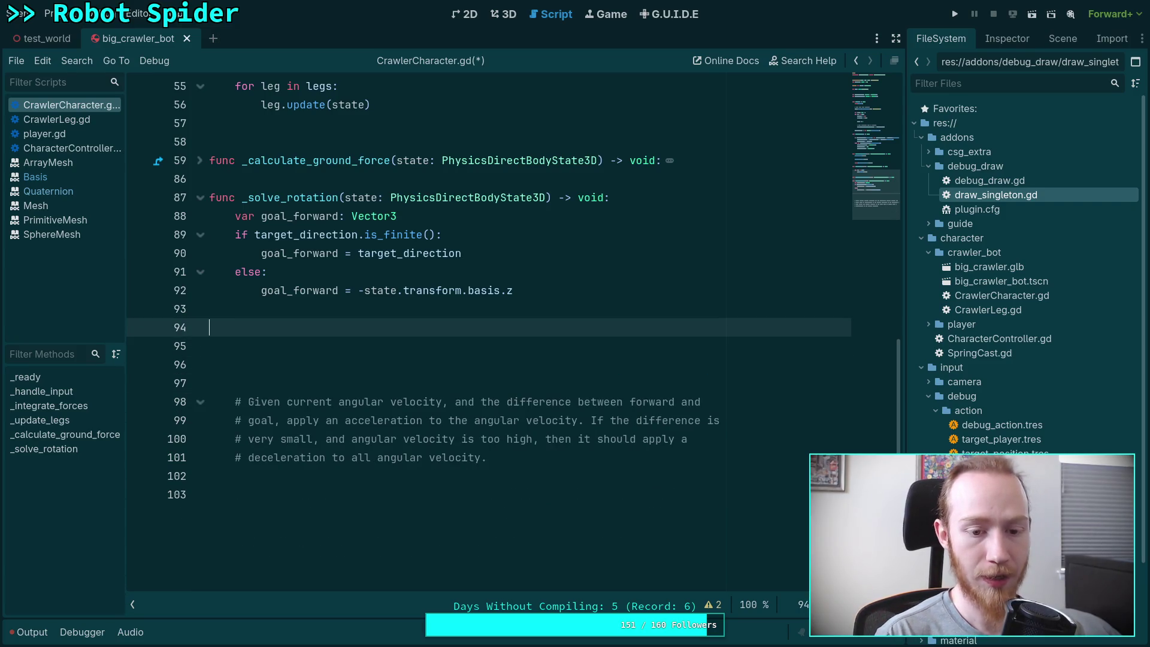
pyautogui.press('Down')
pyautogui.press('Down')
pyautogui.press('BackSpace')
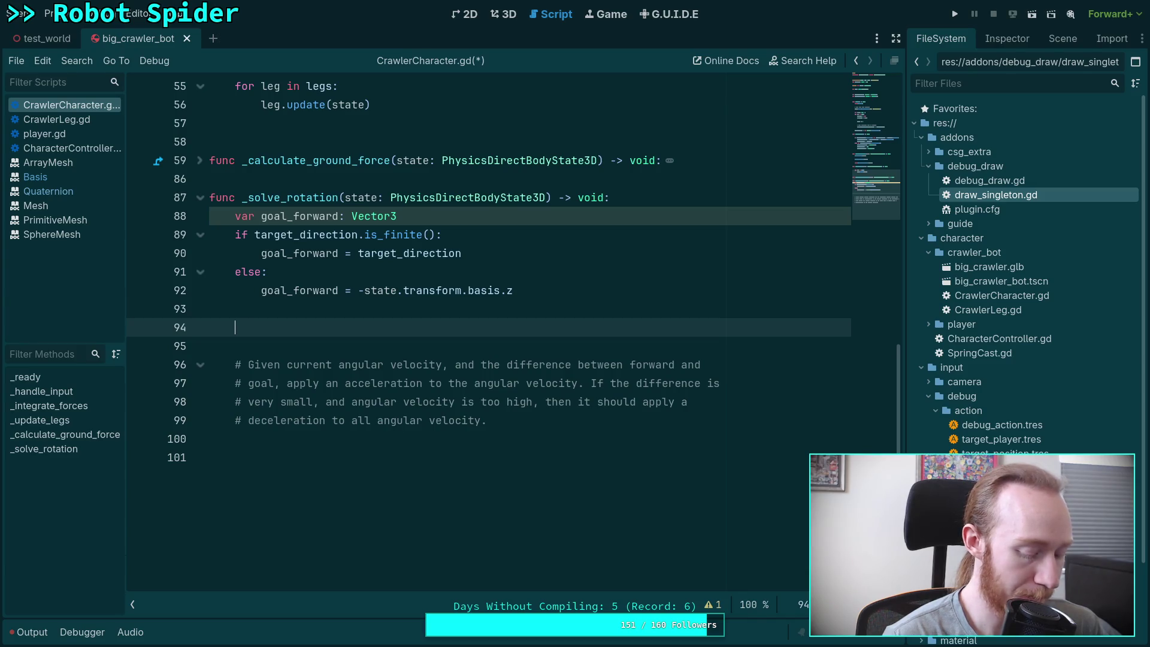
# Launch Krita on an empty workspace and create a new image viewed at 100% zoom
pyautogui.press('super+5')
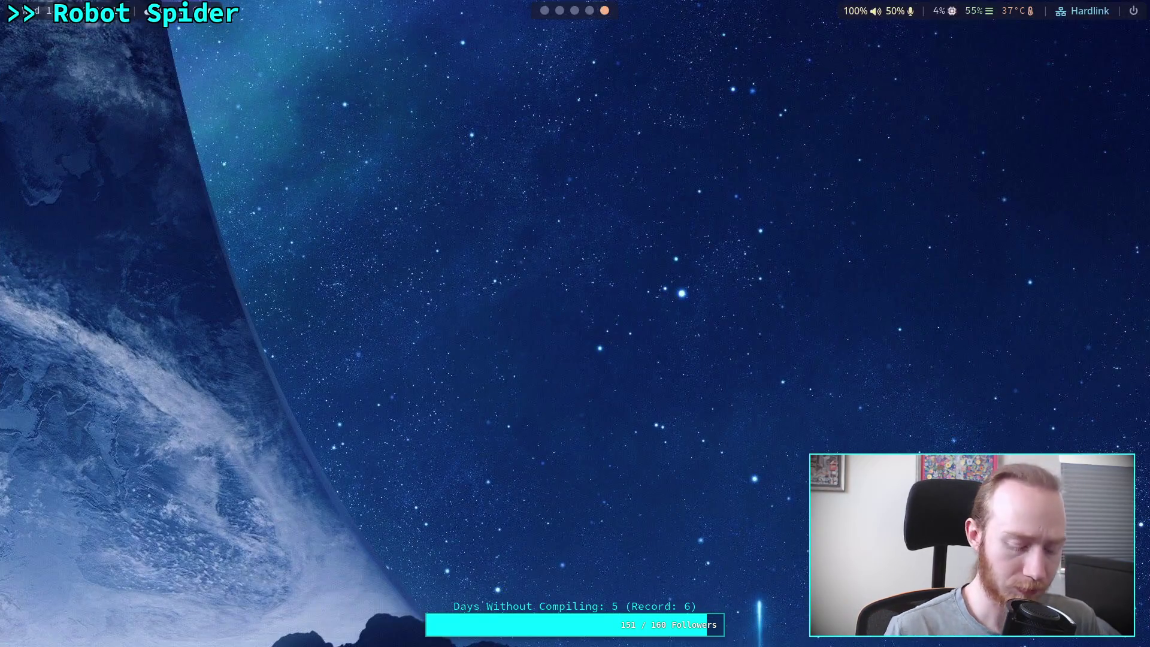
pyautogui.press('super+d')
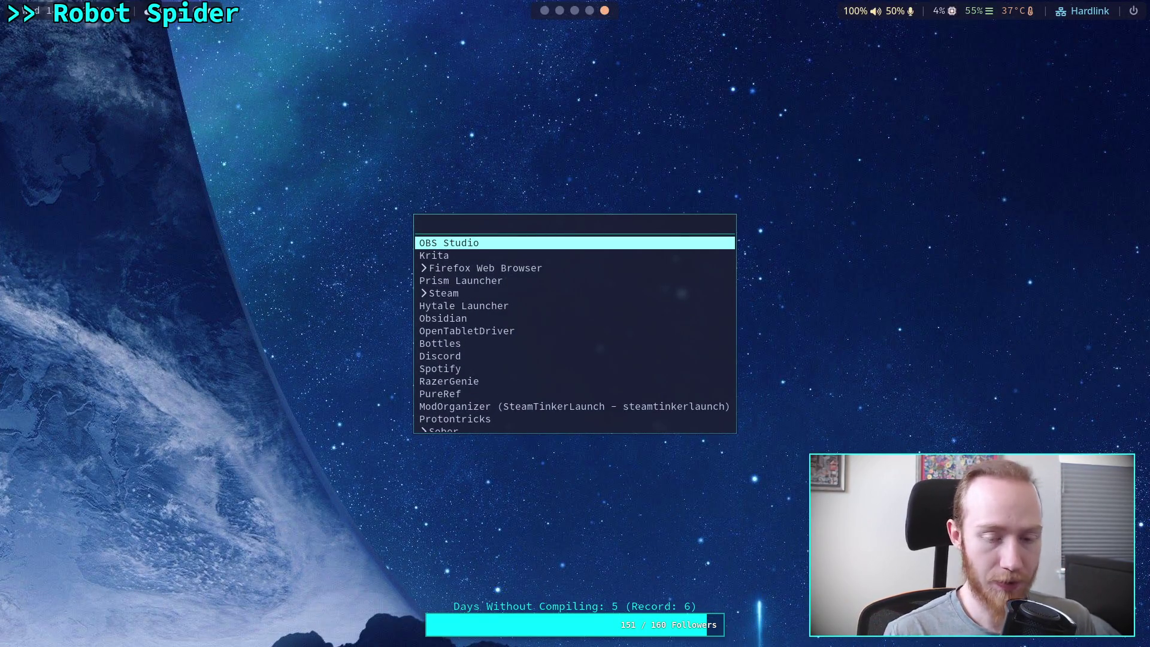
pyautogui.press('Escape')
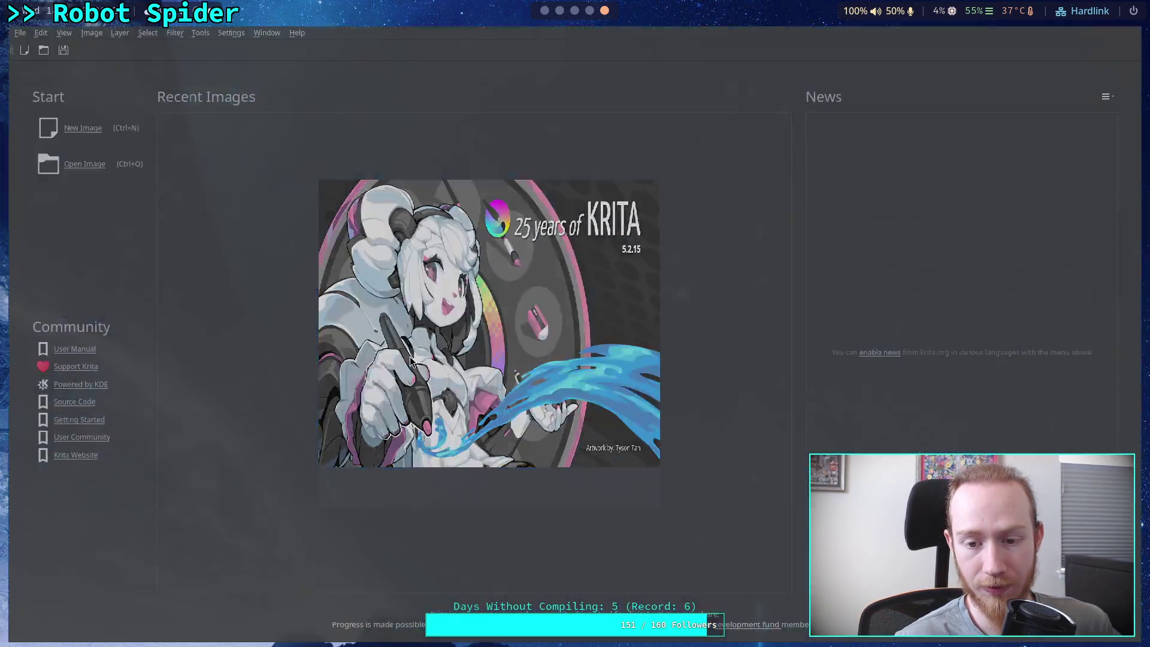
pyautogui.click(78, 124)
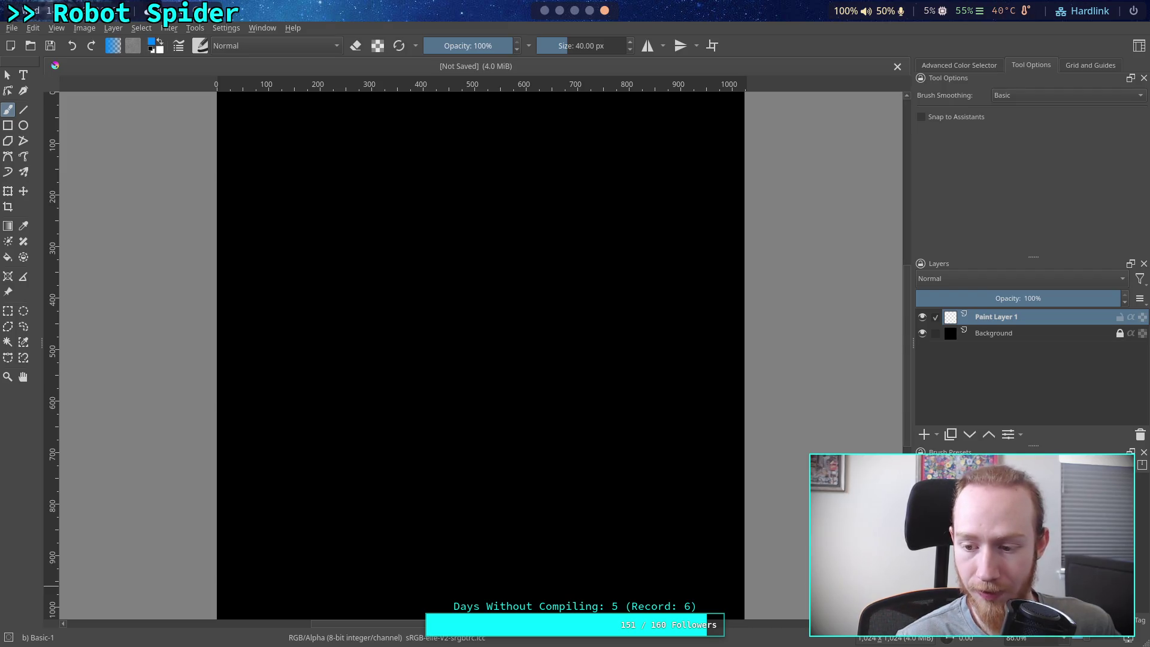
pyautogui.press('1')
# Draw a large 598 × 598 px white circle outline with a 2 px brush
pyautogui.click(24, 125)
pyautogui.press('d')
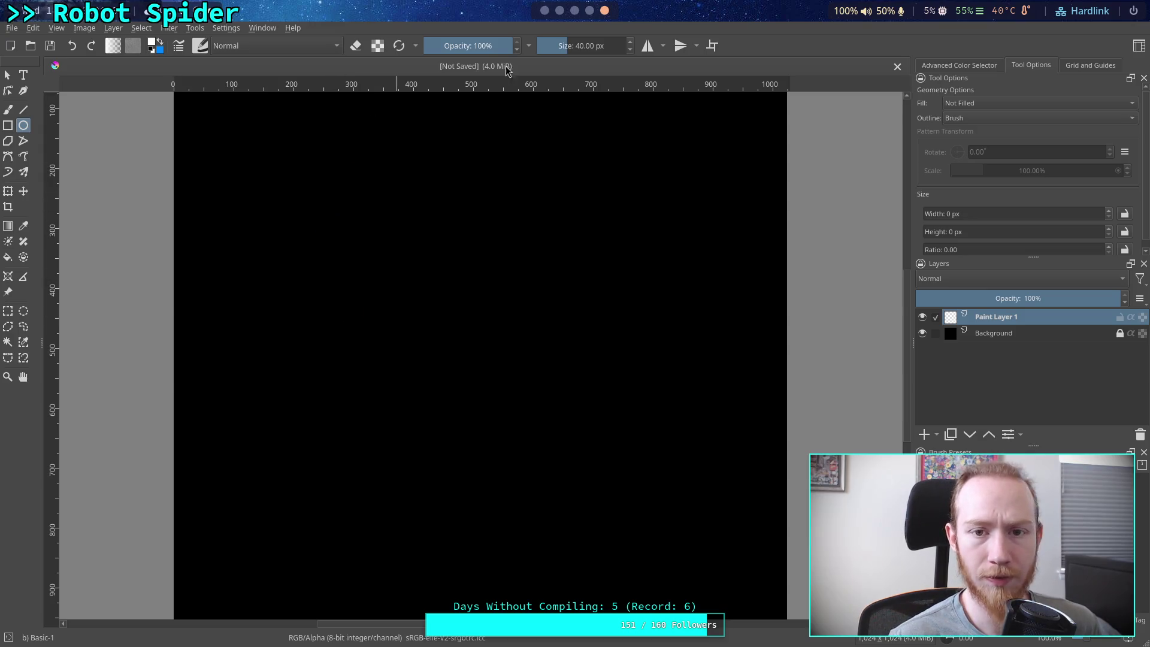
pyautogui.rightClick(473, 213)
pyautogui.click(643, 168)
pyautogui.write('2')
pyautogui.press('Return')
pyautogui.click(746, 186)
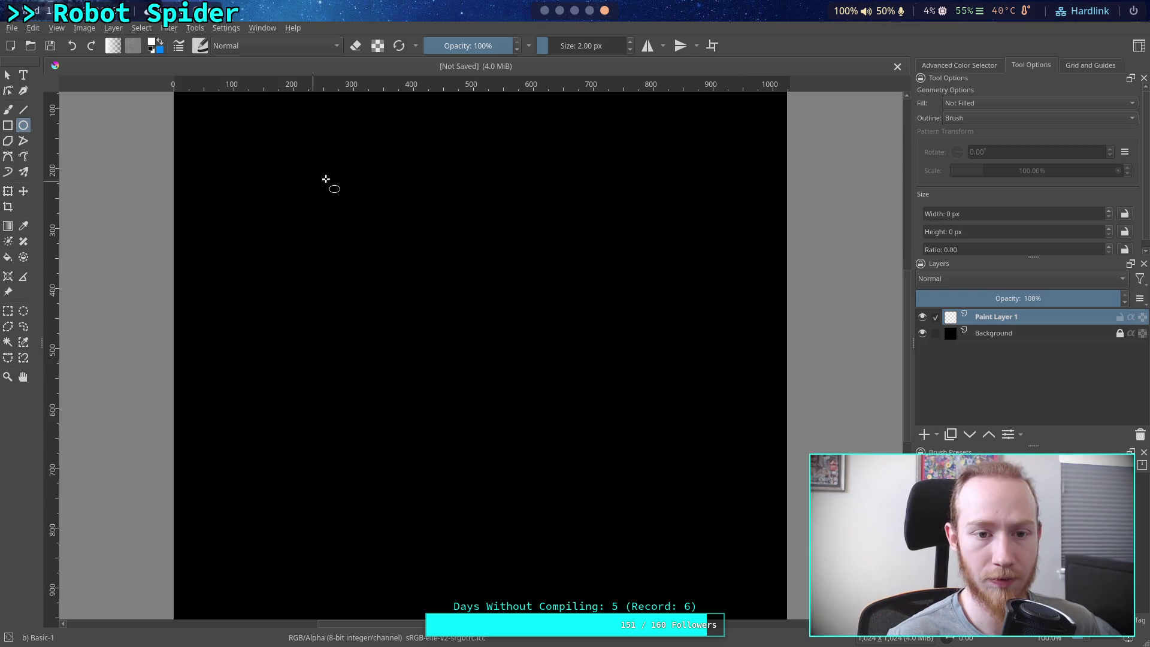
pyautogui.moveTo(294, 188)
pyautogui.mouseDown()
pyautogui.moveTo(529, 441)
pyautogui.moveTo(679, 543)
pyautogui.mouseUp()
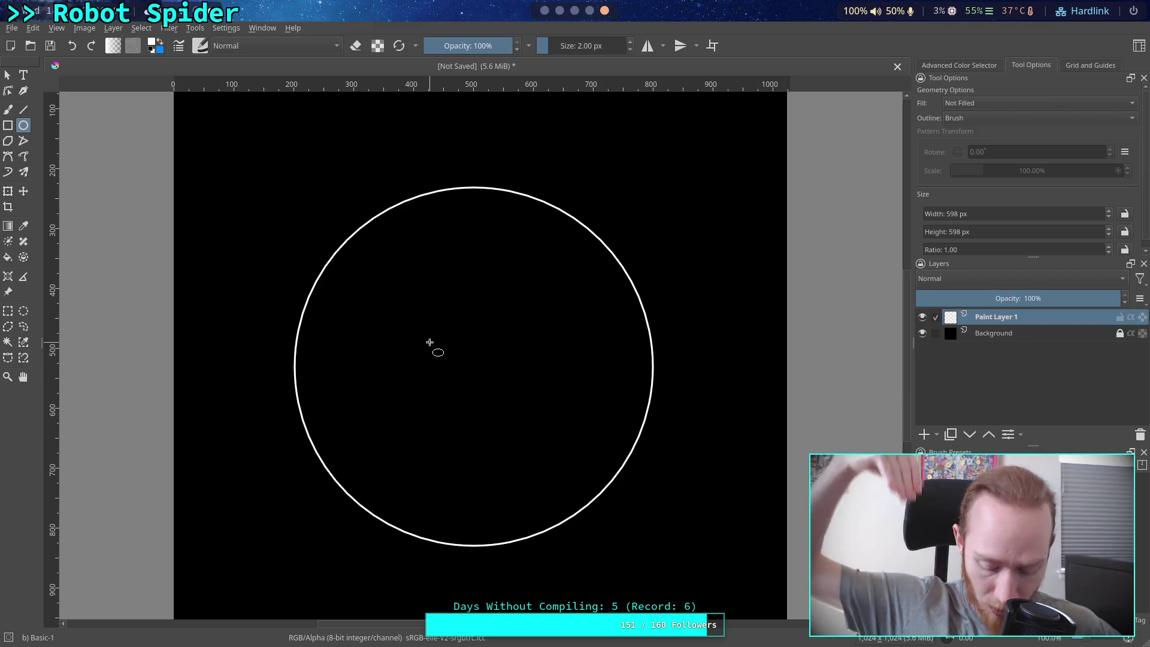
pyautogui.click(23, 110)
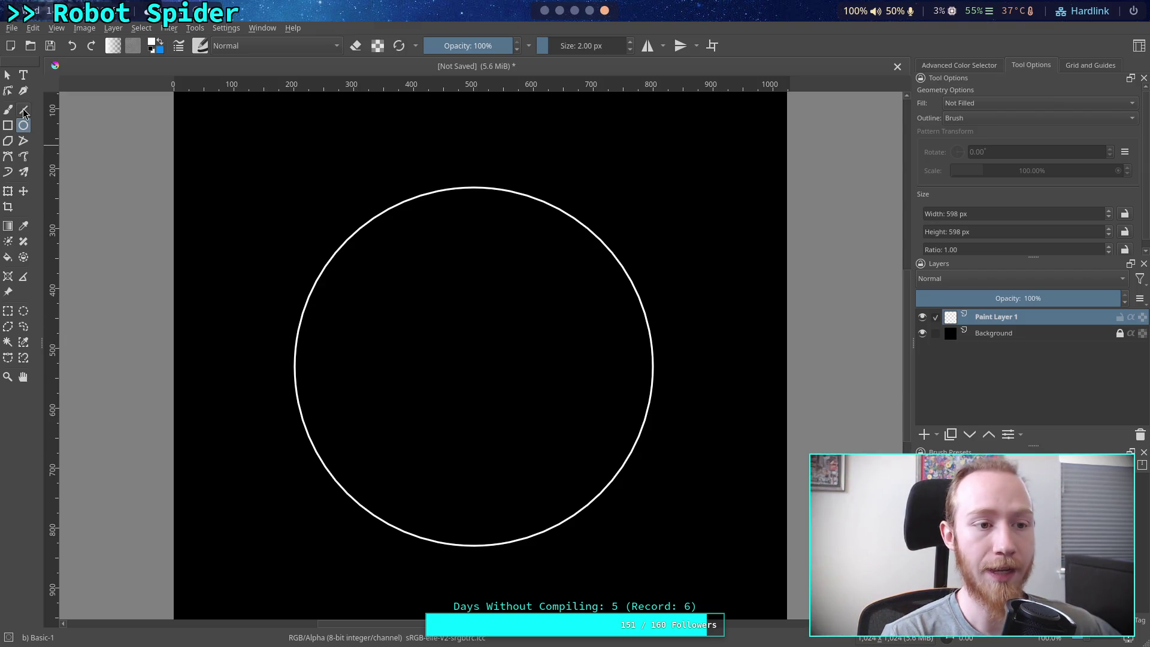
# Draw a blue arrow from the circle's centre up to its top edge
pyautogui.press('x')
pyautogui.moveTo(475, 376); pyautogui.dragTo(475, 188)
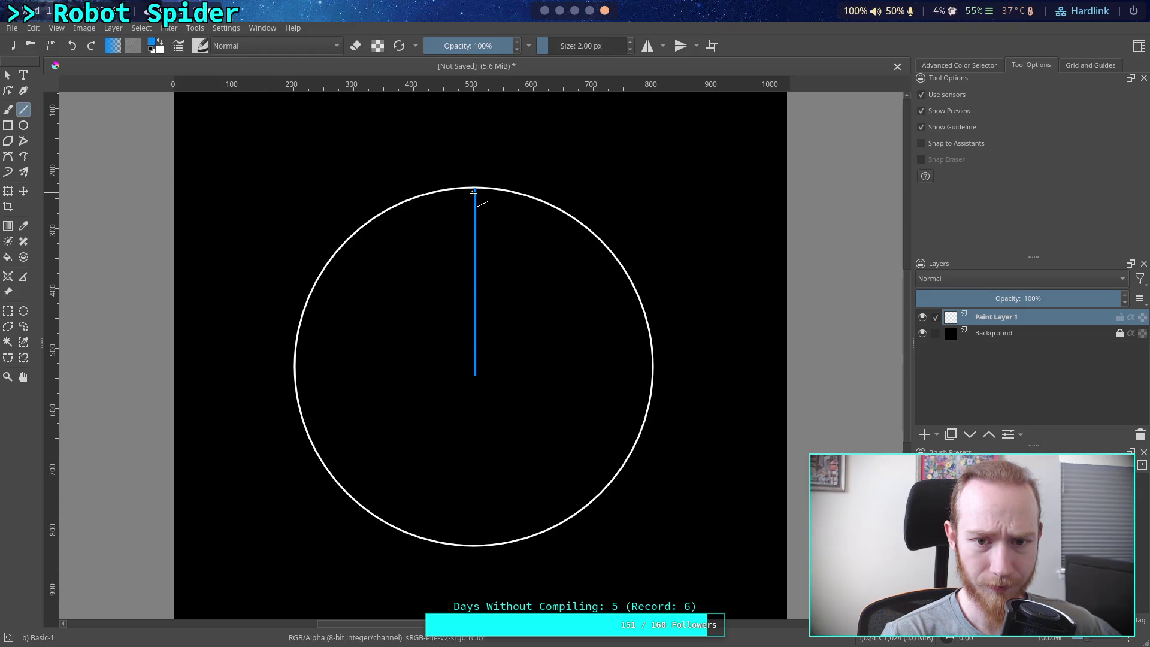
pyautogui.moveTo(474, 189)
pyautogui.mouseDown()
pyautogui.moveTo(467, 197)
pyautogui.moveTo(475, 188)
pyautogui.mouseUp()
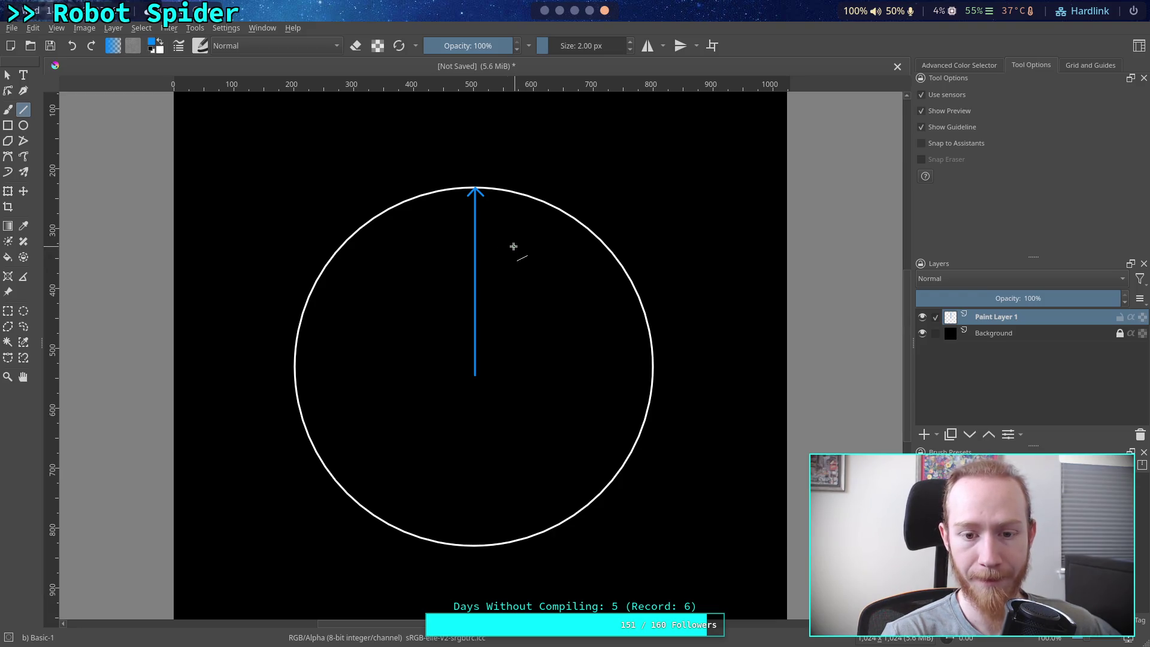
# Add a small blue ellipse on the circle's lower-left rim
pyautogui.click(23, 125)
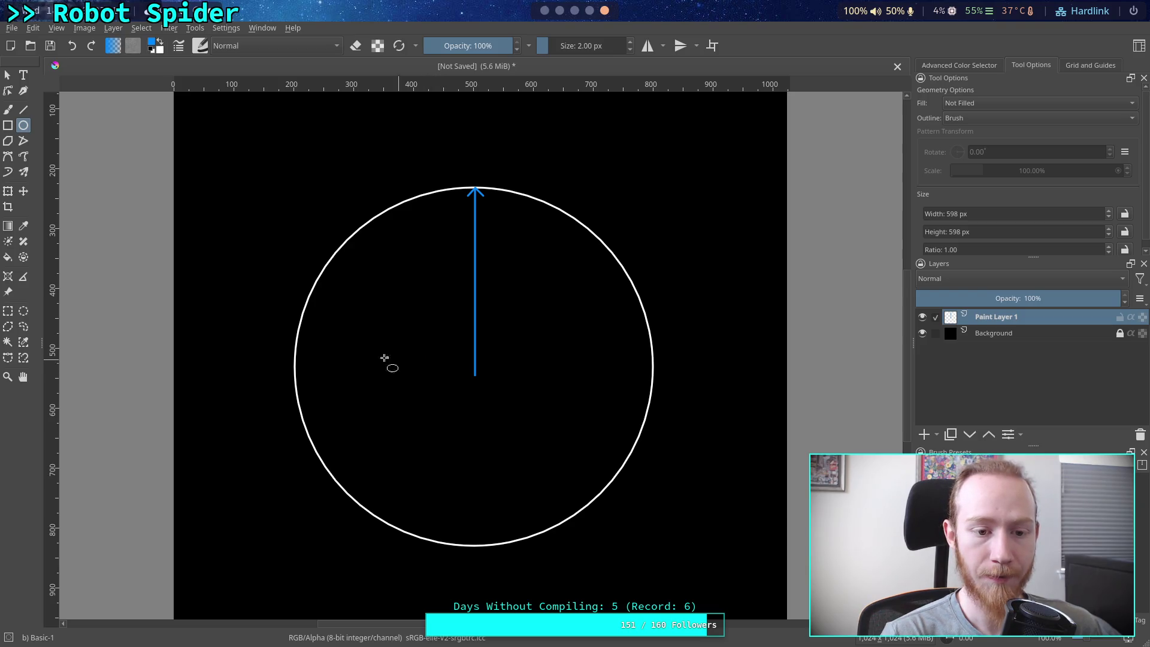
pyautogui.moveTo(316, 452); pyautogui.dragTo(334, 476)
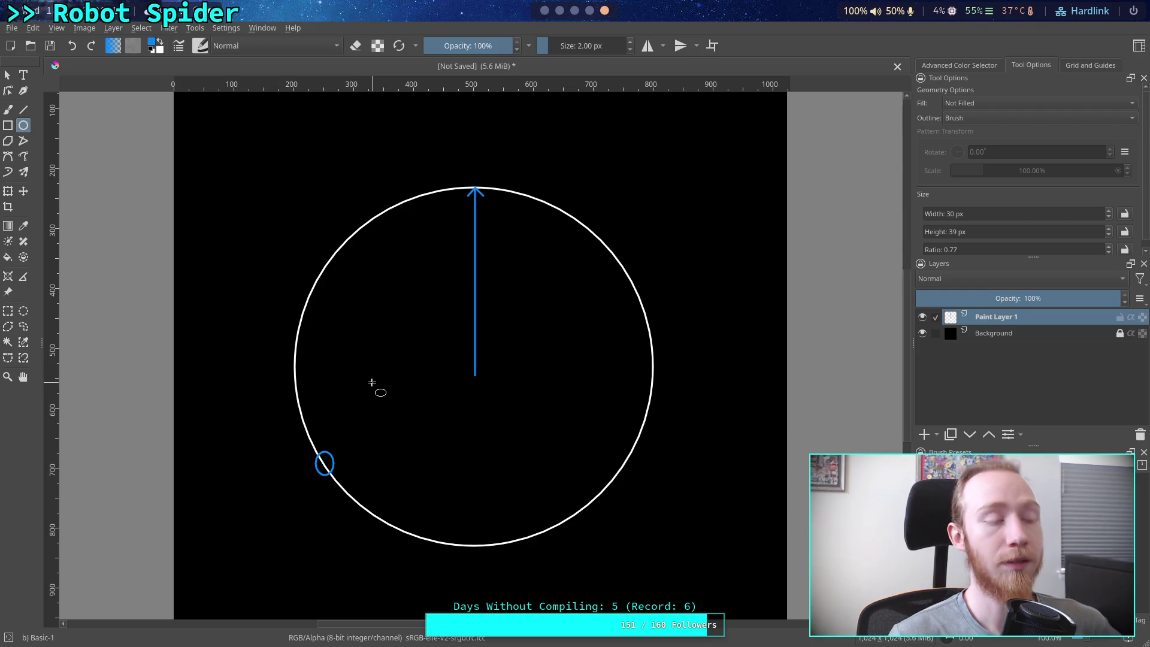
pyautogui.press('super+4')
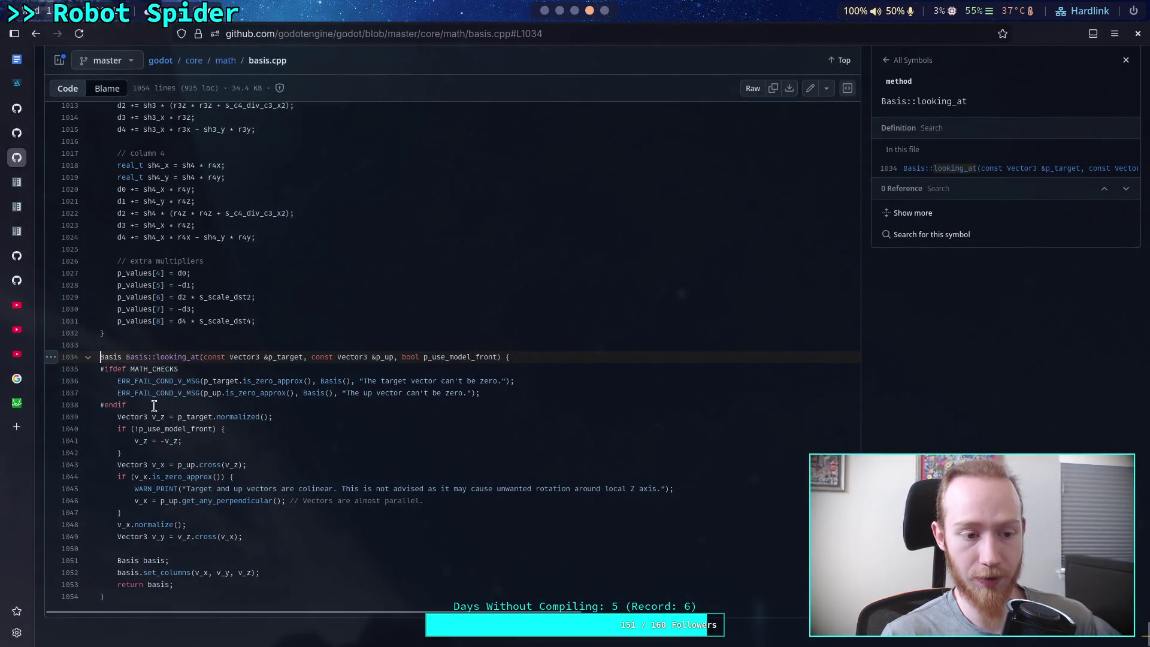
# Search Google for 'unit circle image' and show only the image results
pyautogui.click(17, 426)
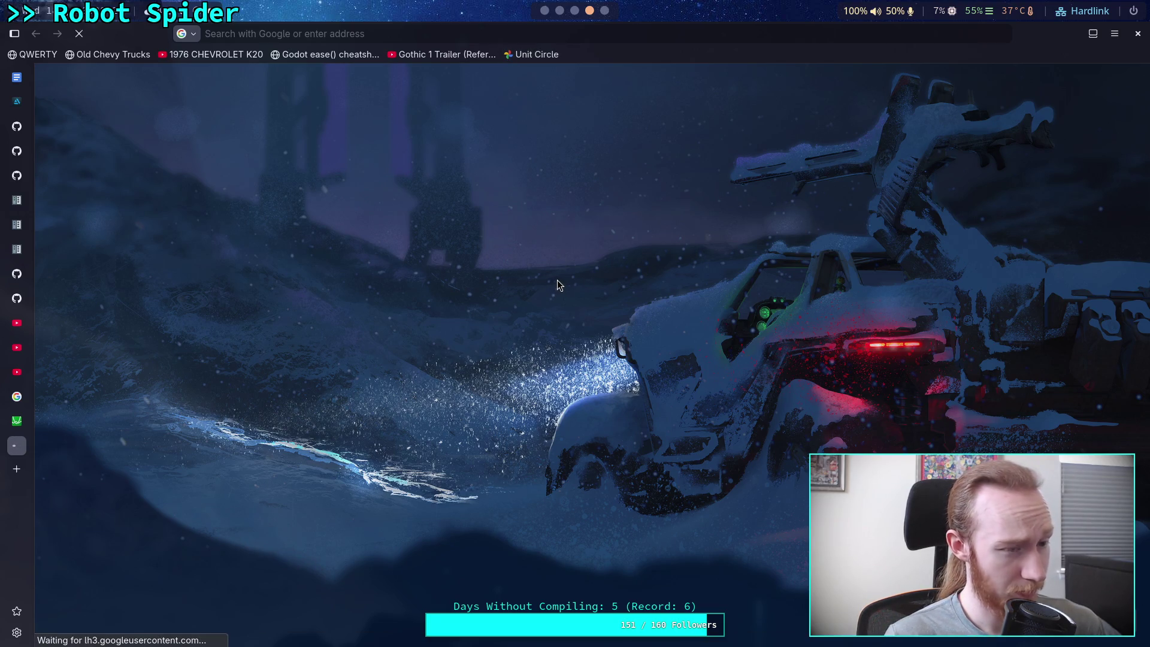
pyautogui.click(541, 55)
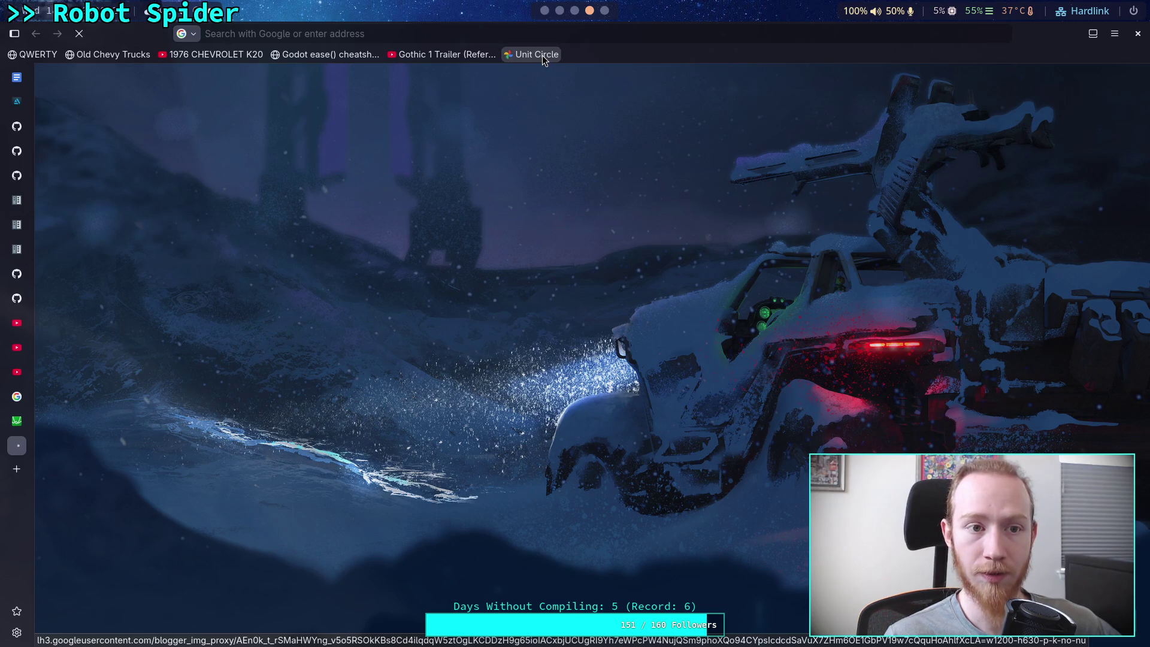
pyautogui.click(390, 36)
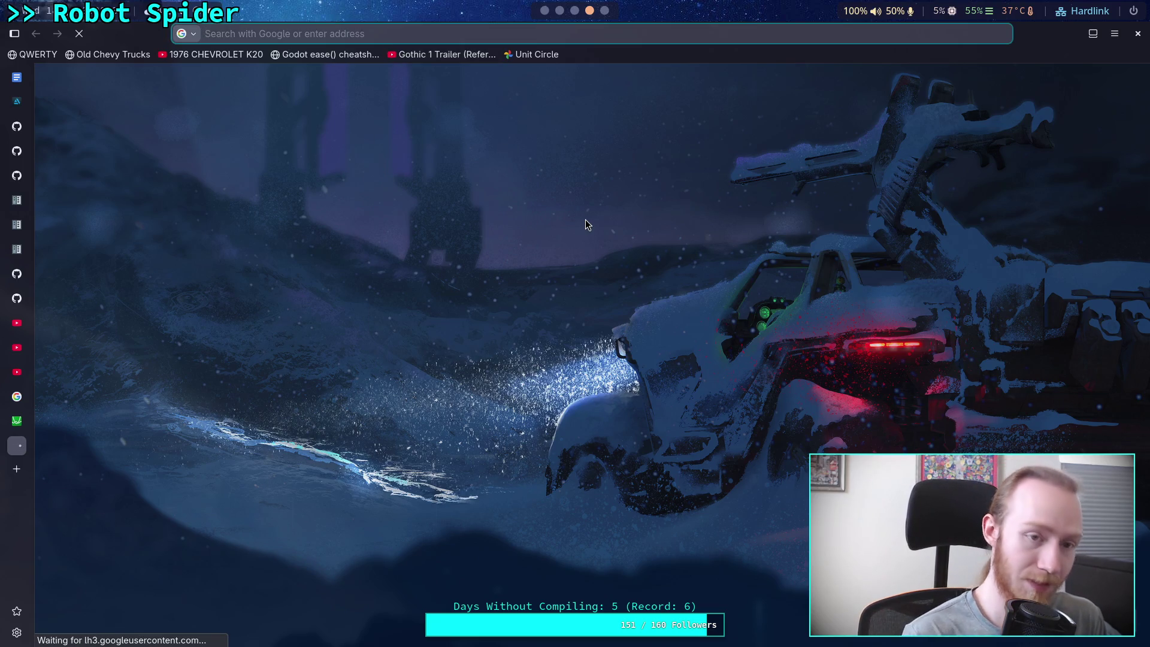
pyautogui.write('unit ci')
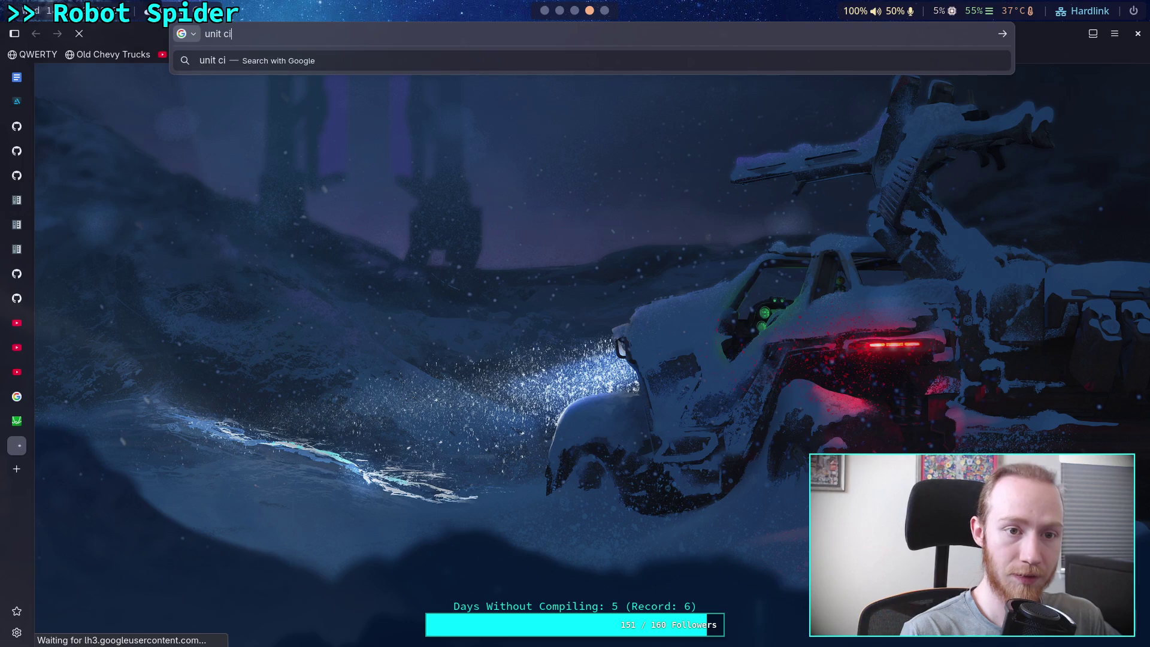
pyautogui.write('rcle ')
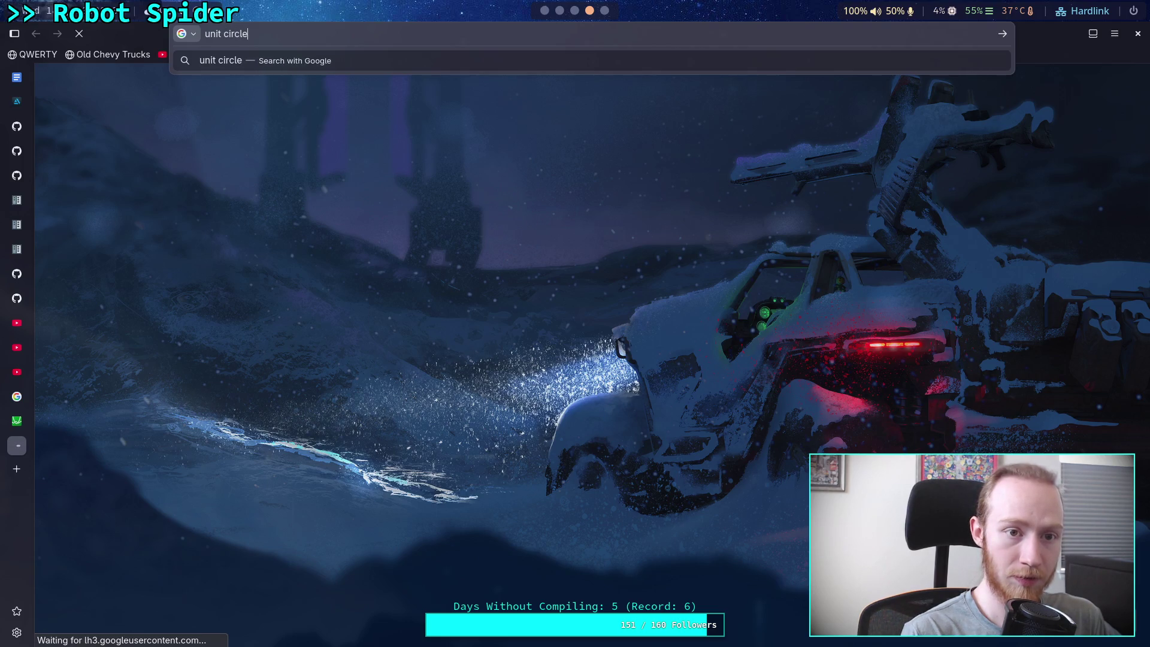
pyautogui.write('image')
pyautogui.press('Return')
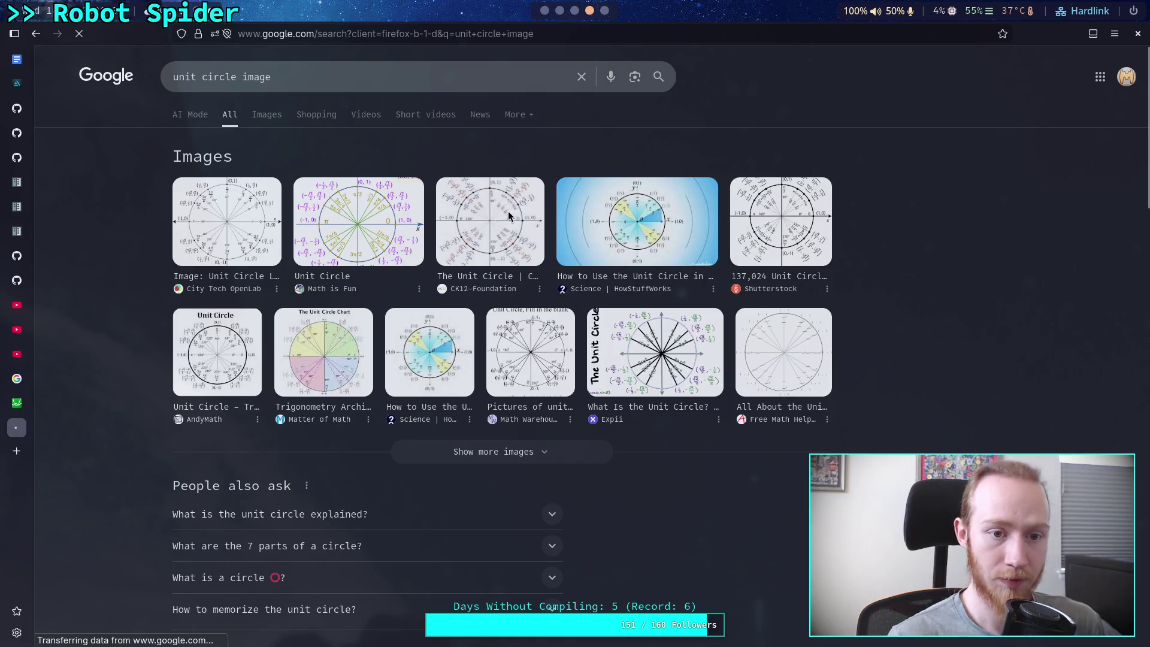
pyautogui.click(264, 115)
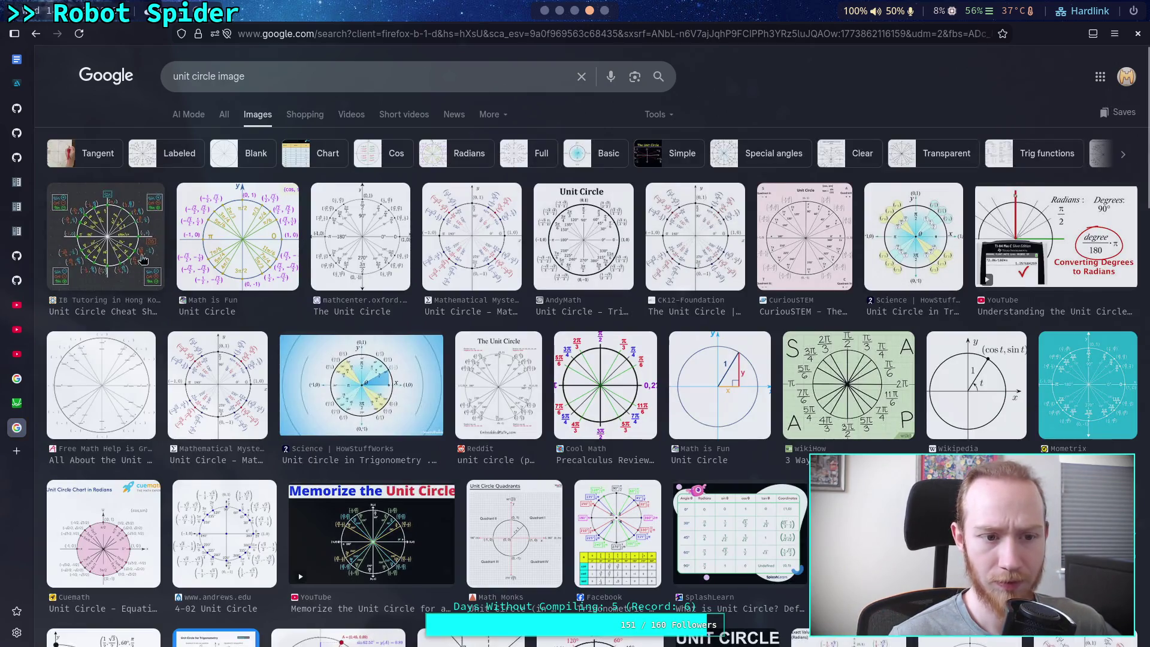
# Open the mathcenter unit circle diagram in its own tab and close the Google search tab
pyautogui.click(379, 249)
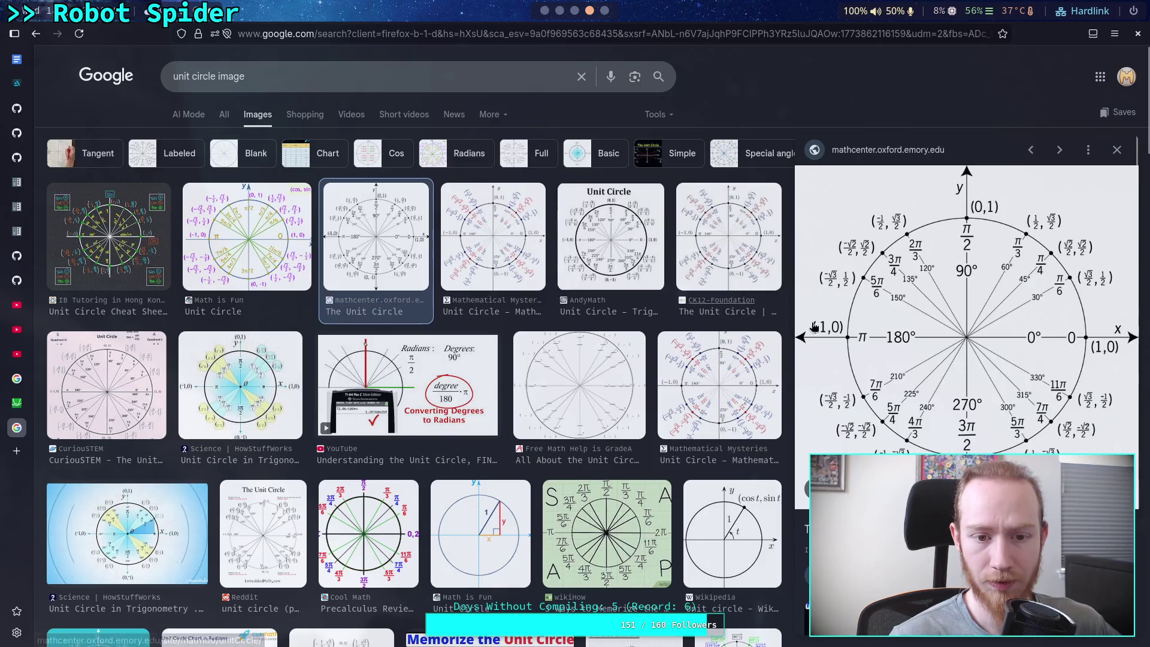
pyautogui.rightClick(951, 334)
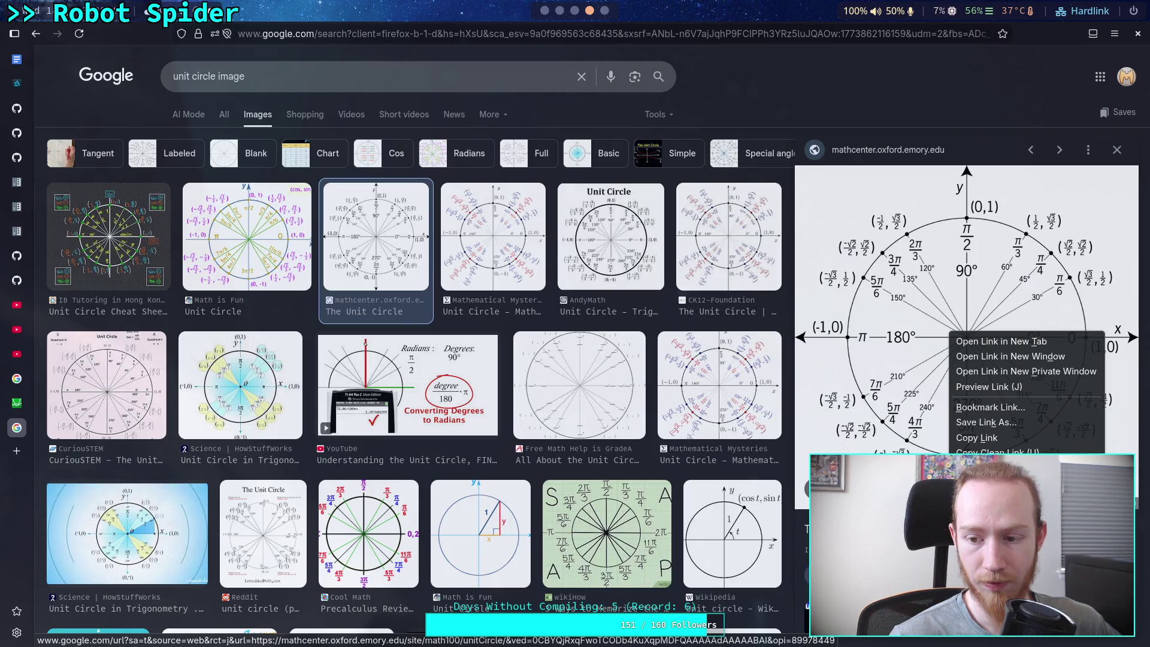
pyautogui.click(1001, 342)
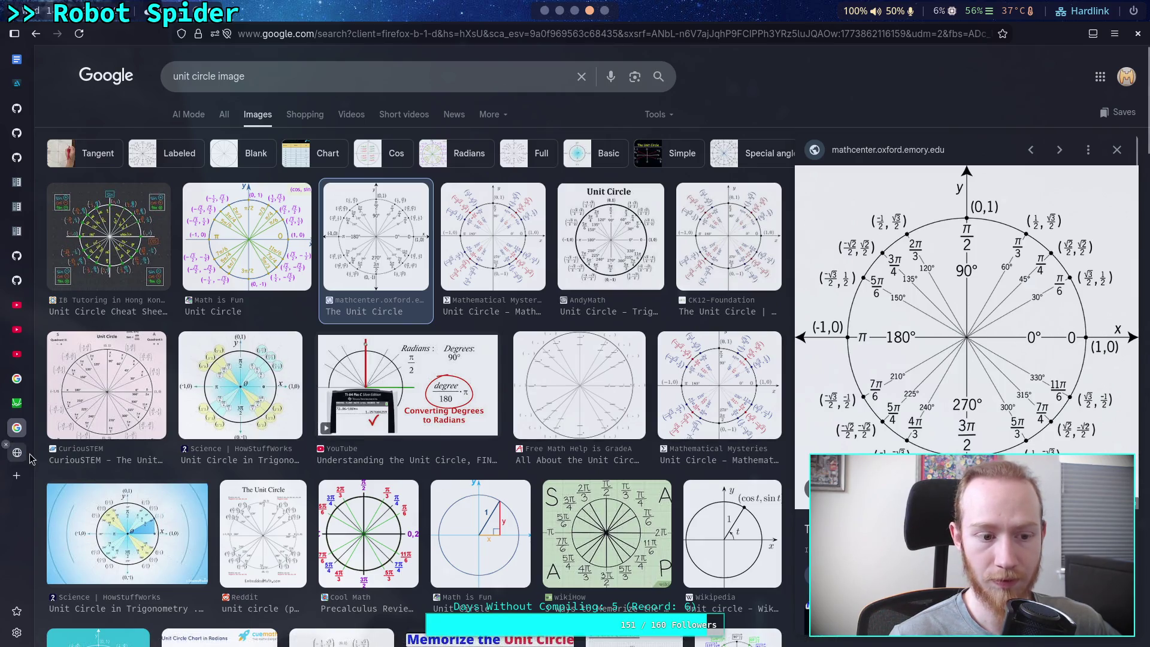
pyautogui.click(30, 458)
pyautogui.middleClick(16, 428)
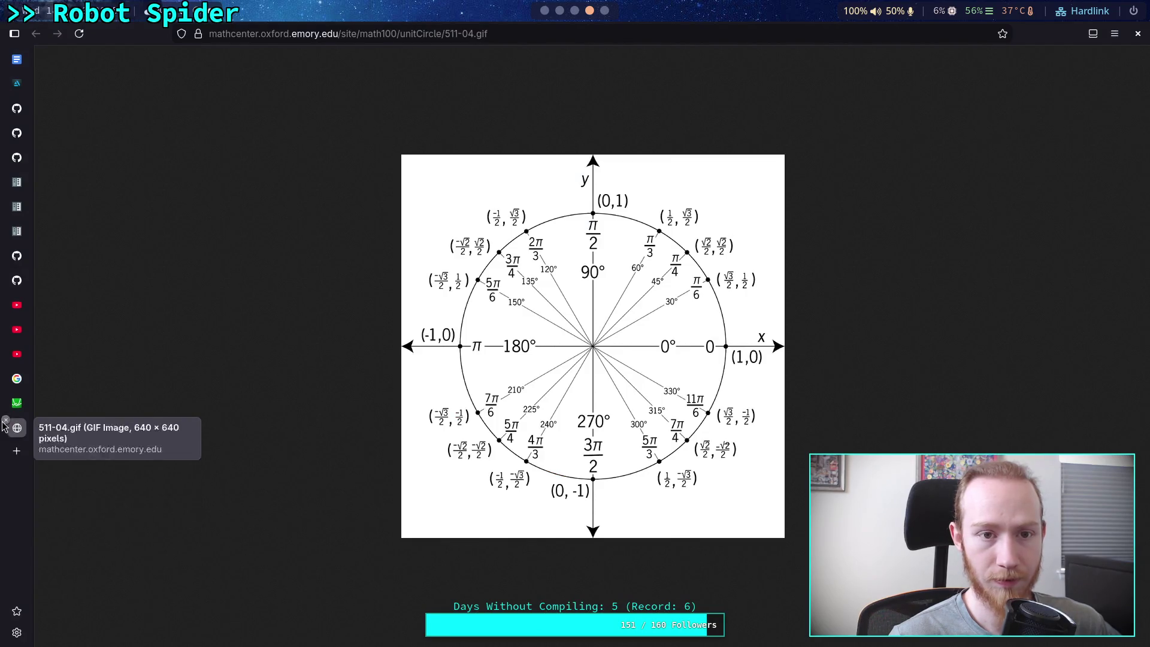
# Bookmark the diagram as 'Unit Circle' and check the bookmark opens it
pyautogui.click(1001, 33)
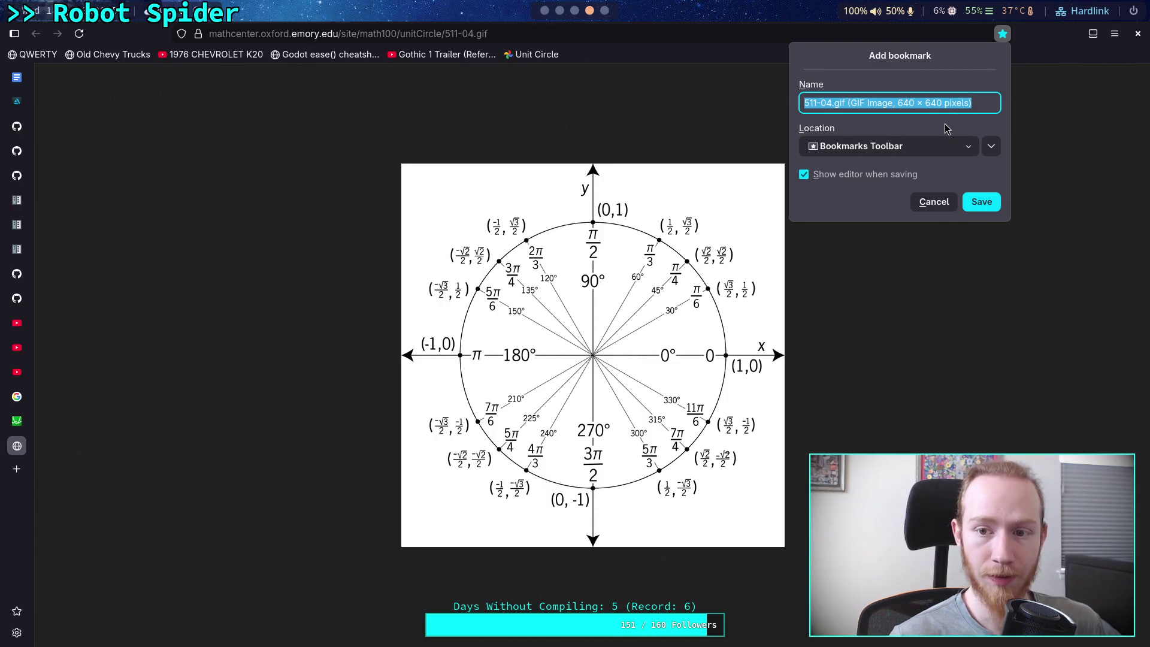
pyautogui.write('Unit Circl')
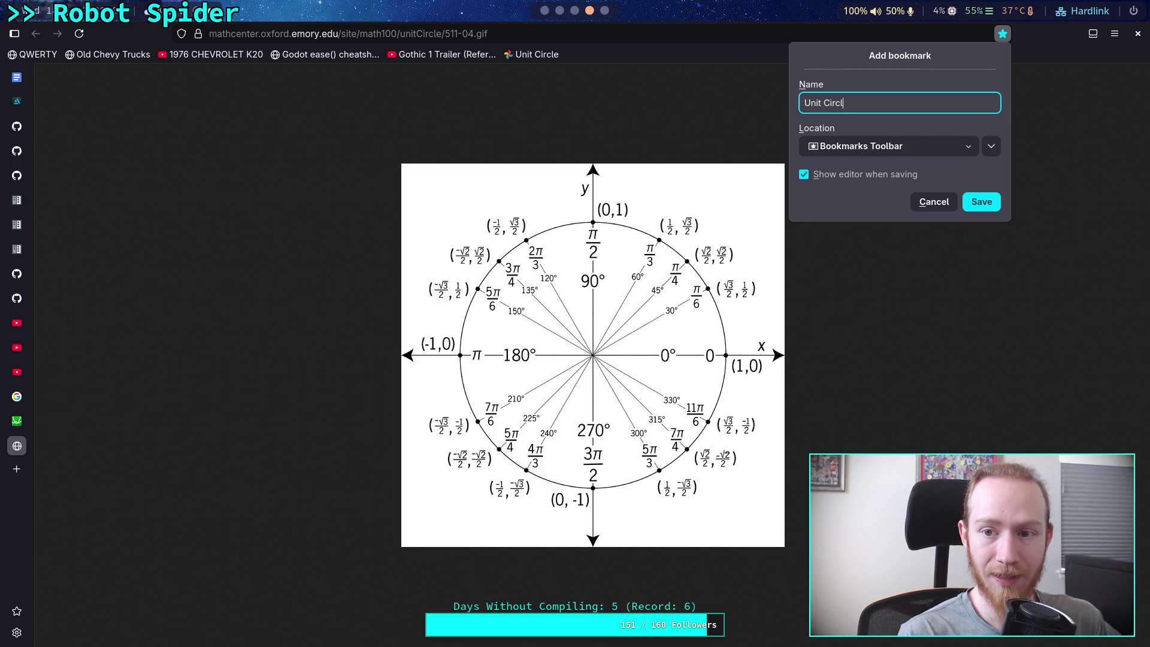
pyautogui.press('Return')
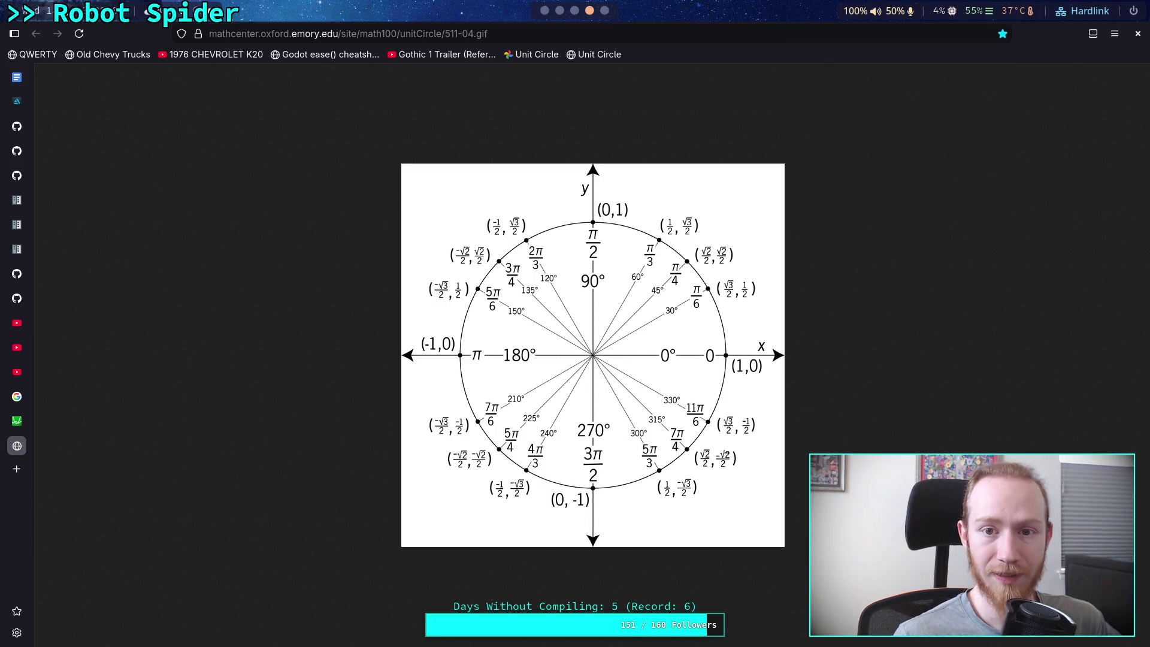
pyautogui.rightClick(518, 53)
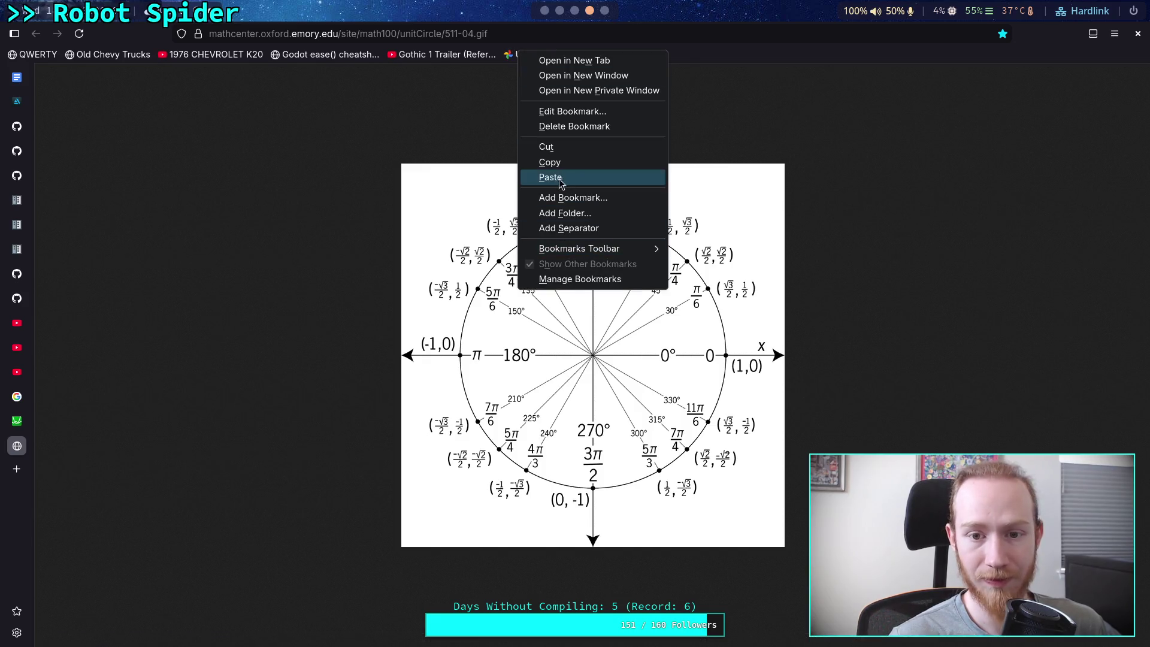
pyautogui.press('Escape')
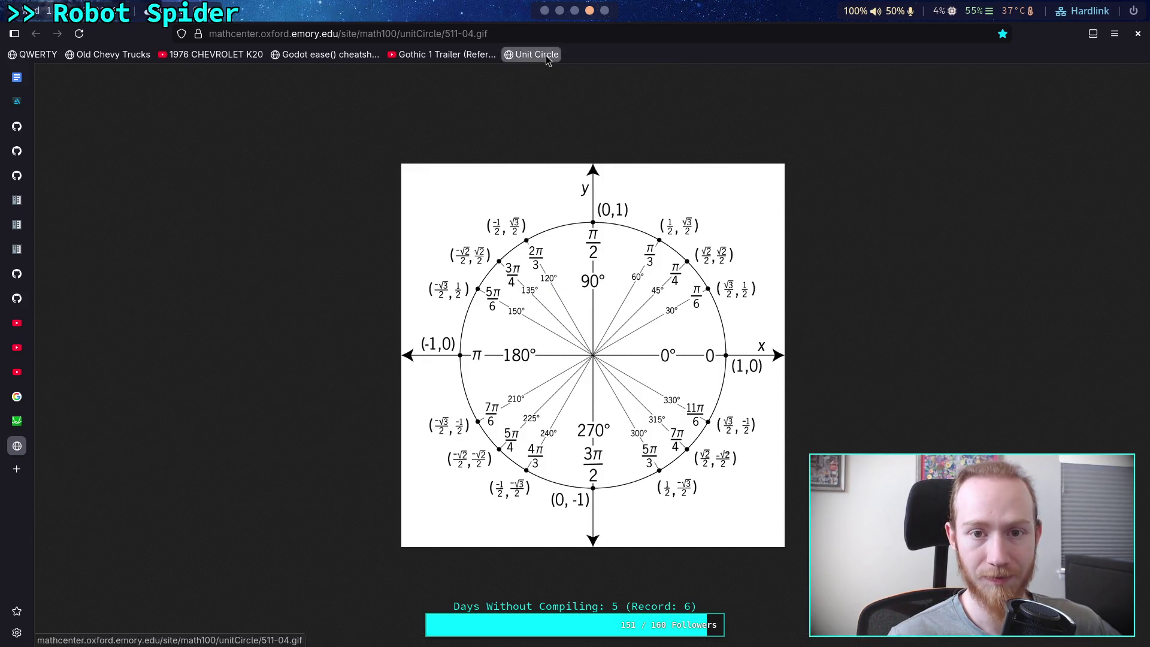
pyautogui.click(536, 54)
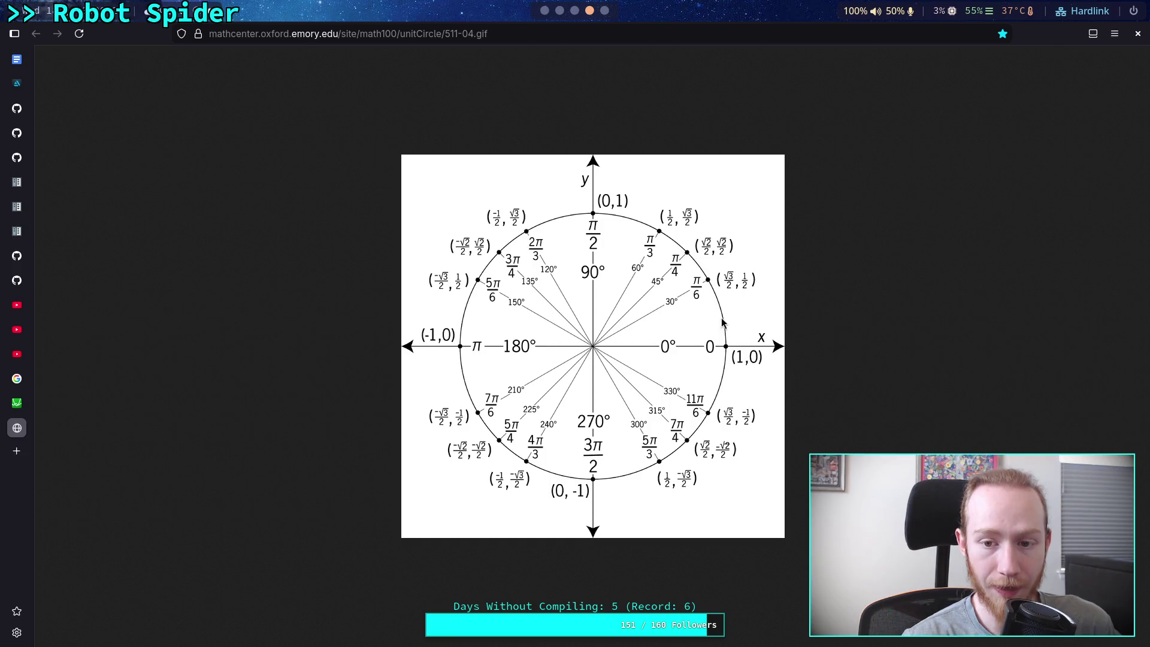
pyautogui.click(545, 12)
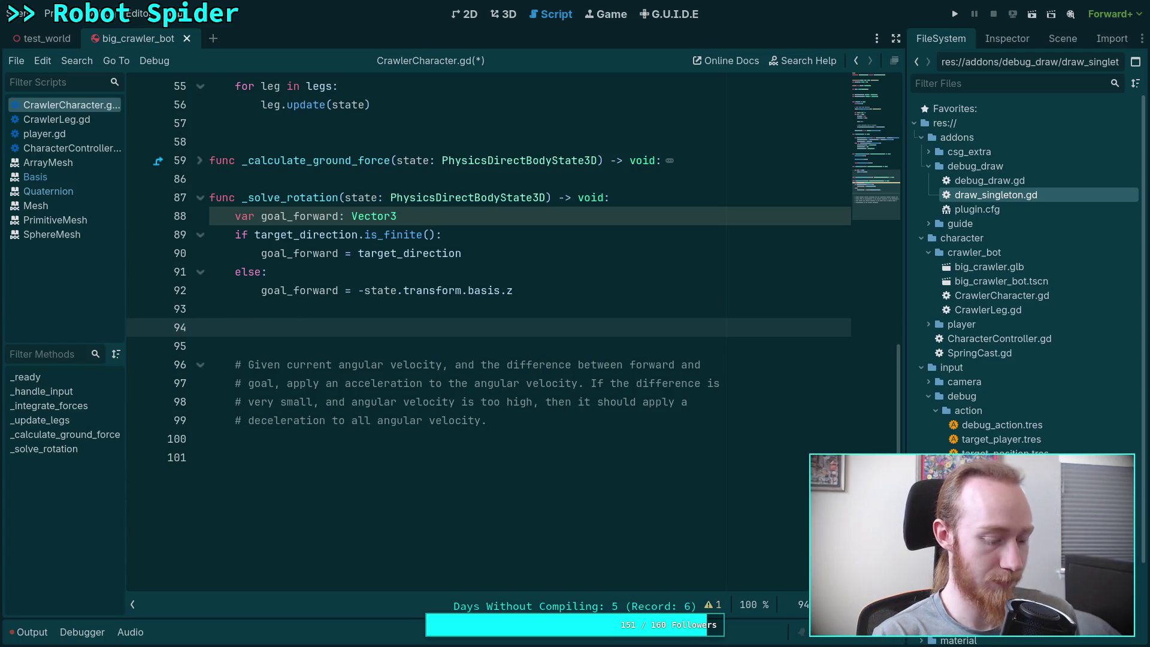
# Return from the Godot script editor to the Krita unit circle drawing
pyautogui.press('super+5')
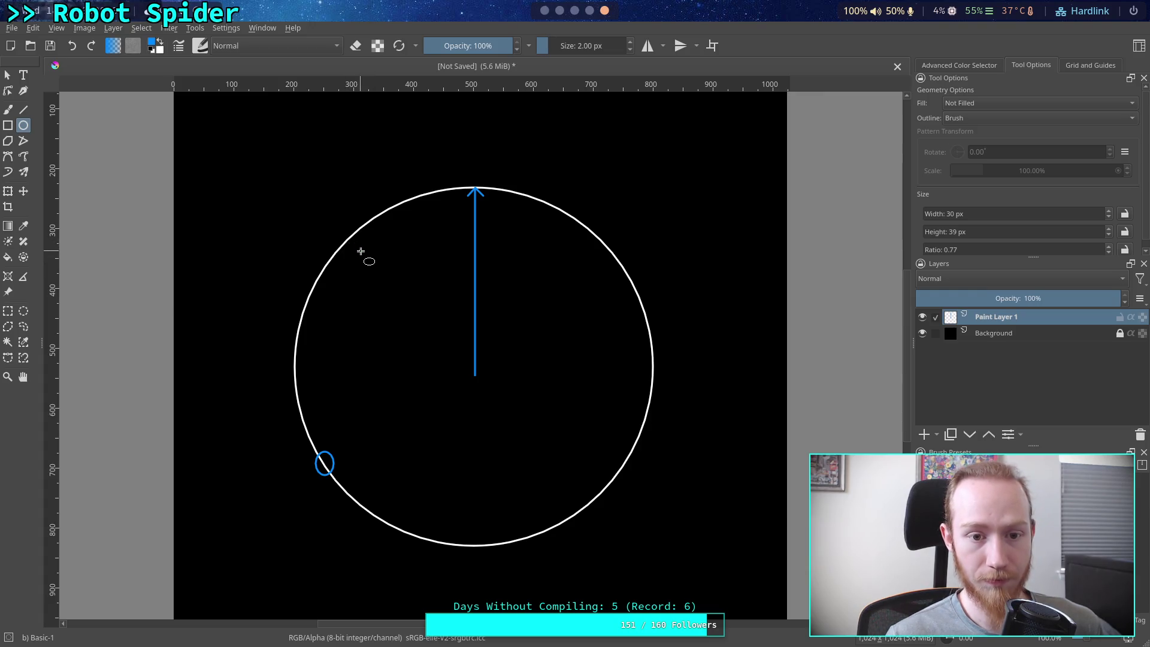
# Discard the circle drawn on Paint Layer 1 and add a vector layer above it
pyautogui.moveTo(349, 241); pyautogui.dragTo(597, 496)
pyautogui.press('Escape')
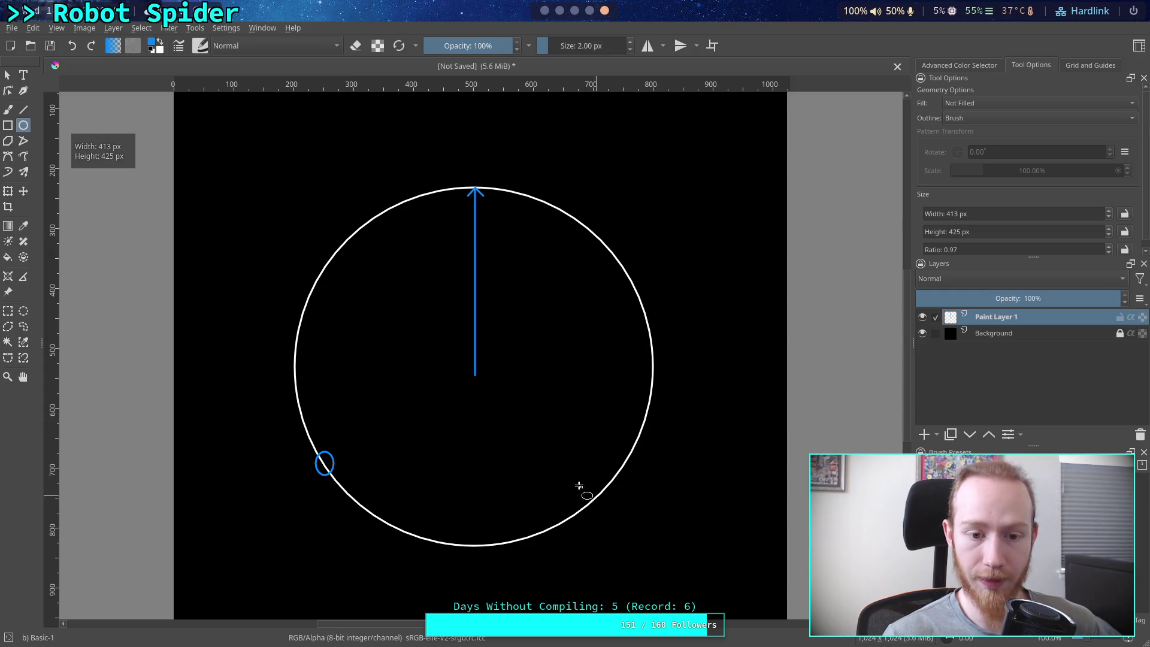
pyautogui.moveTo(363, 375)
pyautogui.mouseDown()
pyautogui.moveTo(525, 278)
pyautogui.moveTo(611, 154)
pyautogui.moveTo(601, 153)
pyautogui.mouseUp()
pyautogui.hotkey('ctrl', 'z')
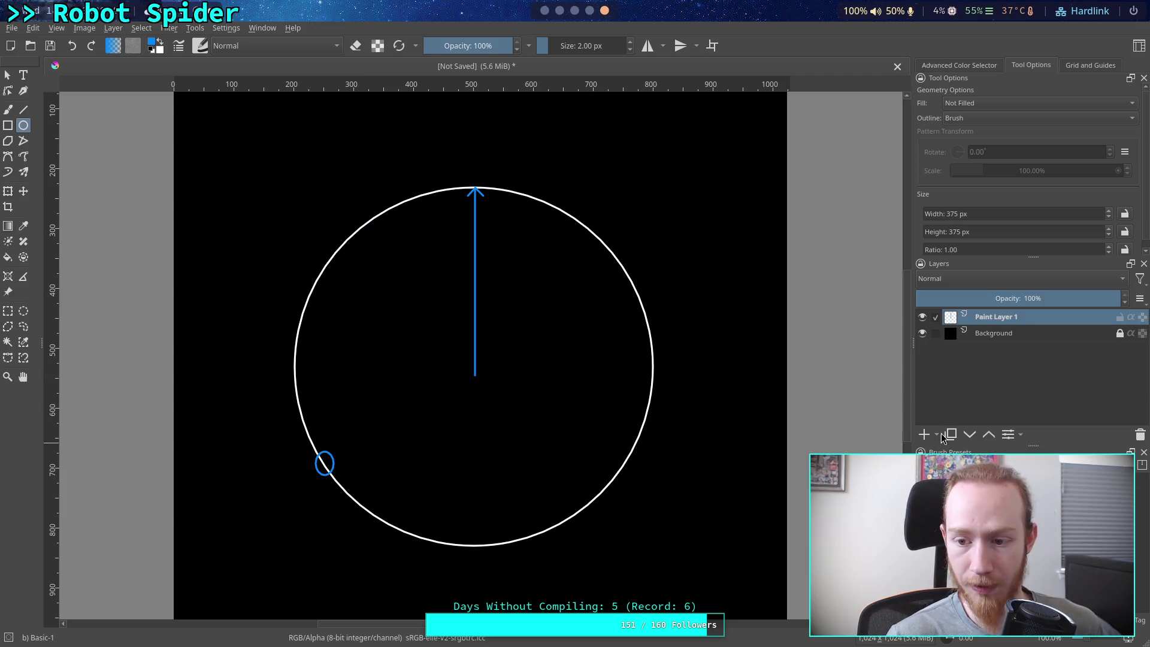
pyautogui.click(936, 435)
pyautogui.click(965, 495)
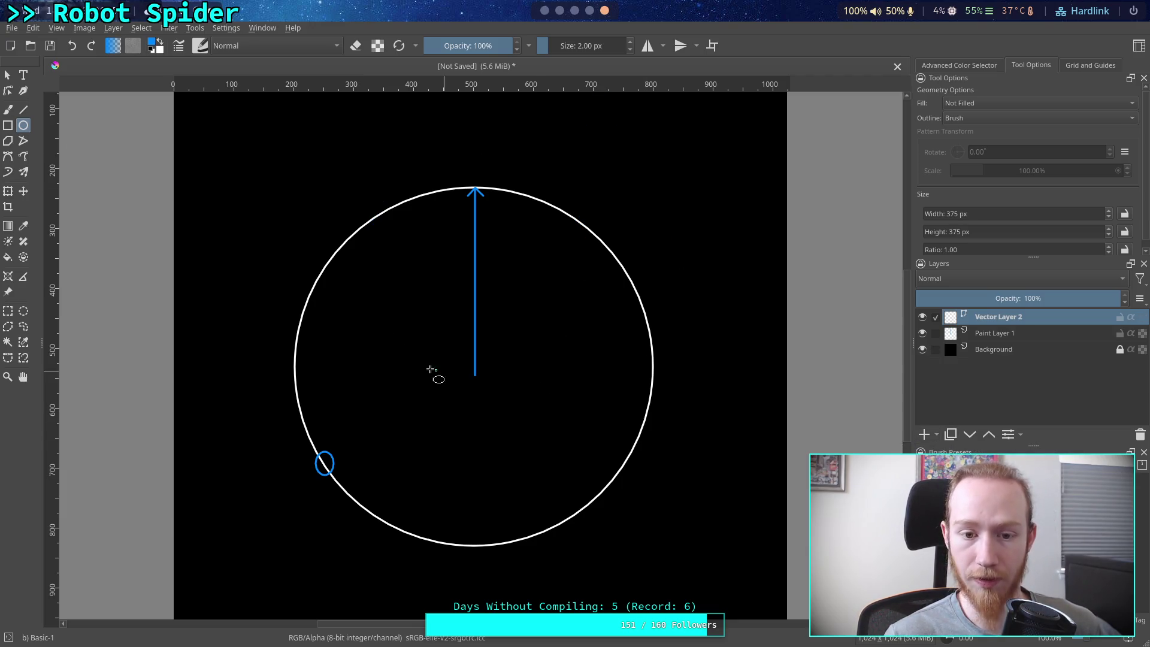
# Draw a blue circle centred on the arrow's base on the new vector layer
pyautogui.click(388, 372)
pyautogui.moveTo(388, 372)
pyautogui.mouseDown()
pyautogui.moveTo(562, 172)
pyautogui.moveTo(517, 223)
pyautogui.moveTo(575, 287)
pyautogui.mouseUp()
pyautogui.press('Escape')
pyautogui.keyDown('ctrl'); pyautogui.click(475, 372); pyautogui.keyUp('ctrl')
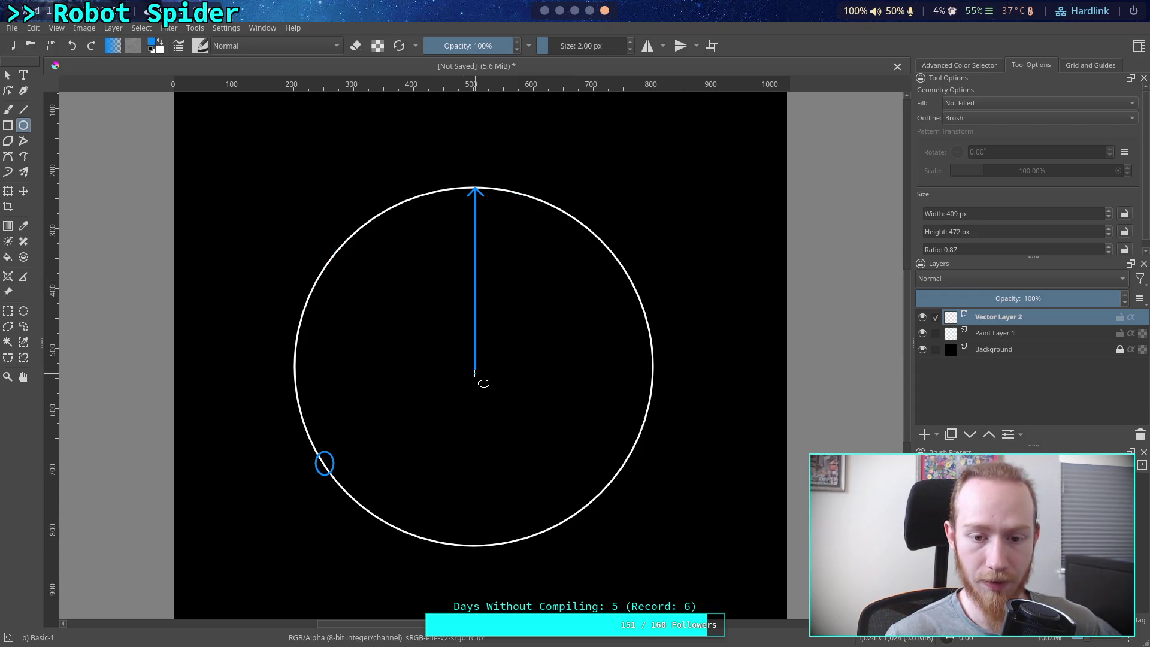
pyautogui.moveTo(483, 385)
pyautogui.mouseDown()
pyautogui.moveTo(524, 413)
pyautogui.moveTo(541, 457)
pyautogui.mouseUp()
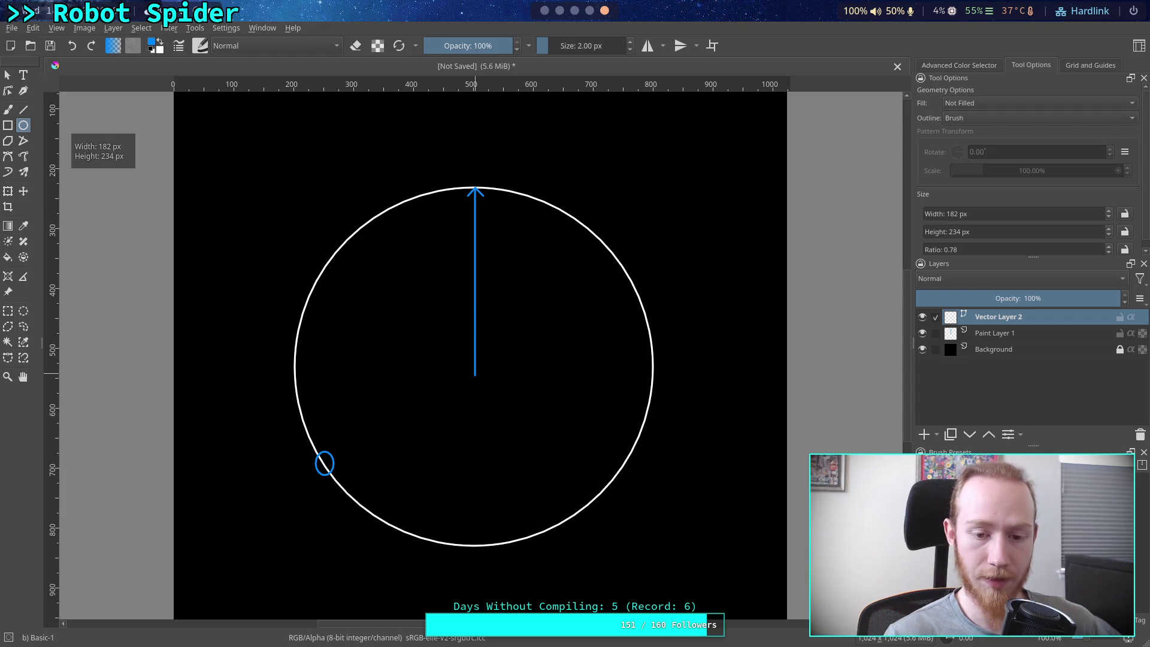
pyautogui.hotkey('ctrl', 'z')
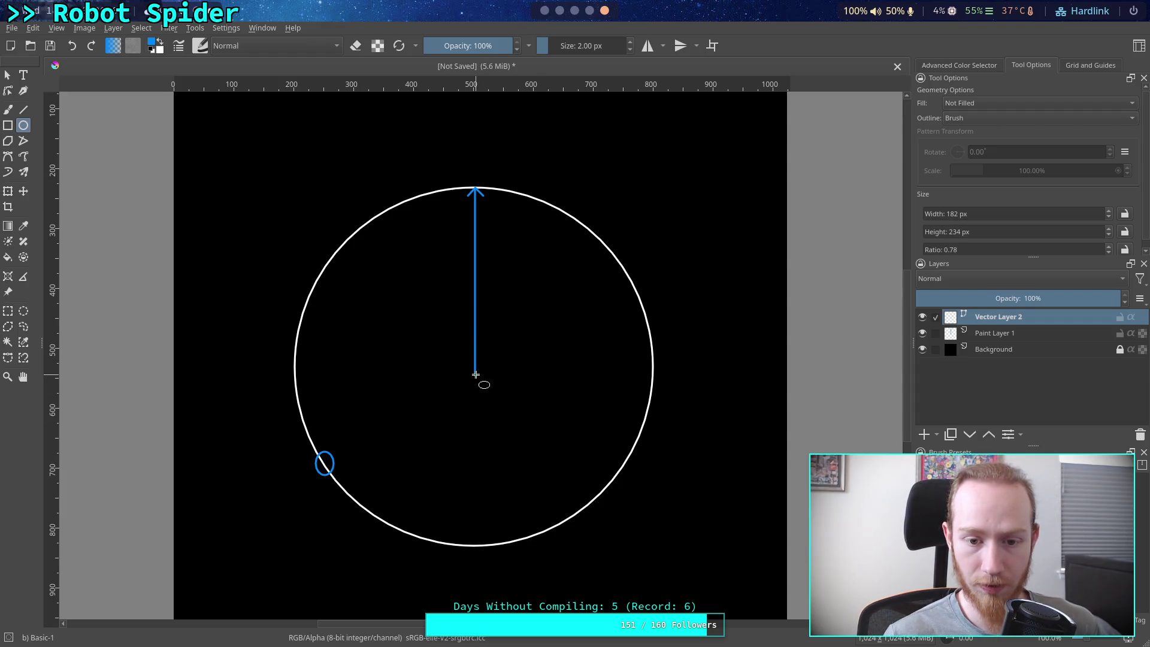
pyautogui.click(475, 374)
pyautogui.moveTo(475, 374)
pyautogui.mouseDown()
pyautogui.moveTo(526, 431)
pyautogui.moveTo(595, 477)
pyautogui.moveTo(606, 472)
pyautogui.moveTo(595, 380)
pyautogui.moveTo(581, 480)
pyautogui.mouseUp()
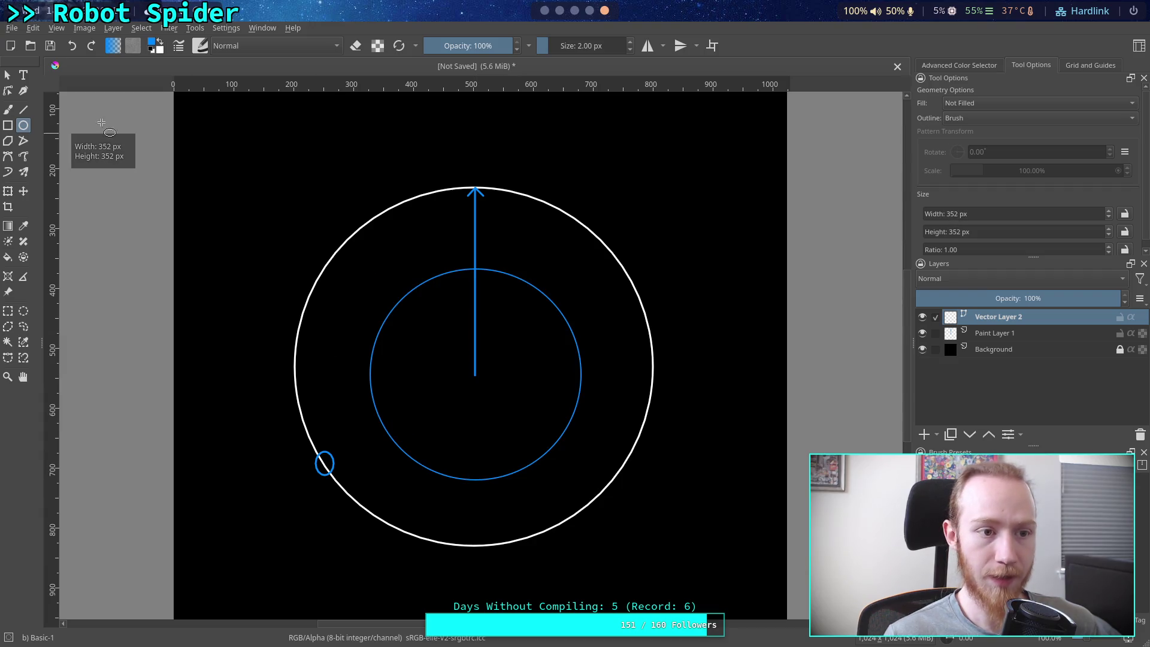
# Select the inner blue circle, nudge it upward, then delete it
pyautogui.click(9, 75)
pyautogui.click(400, 308)
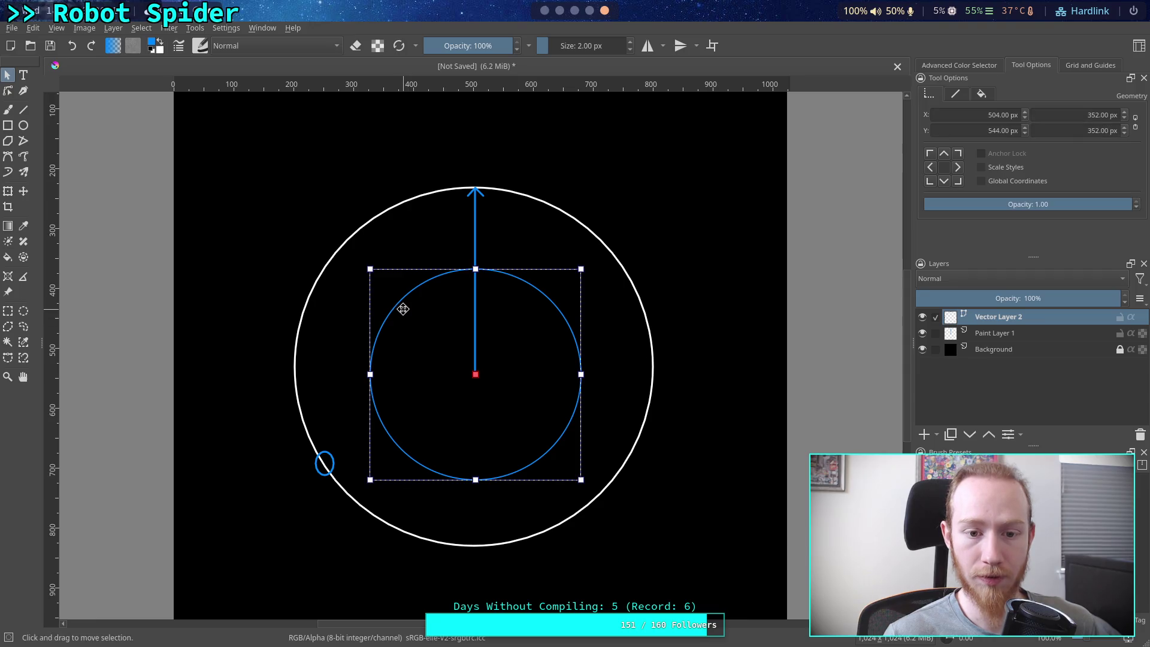
pyautogui.moveTo(403, 306); pyautogui.dragTo(398, 299)
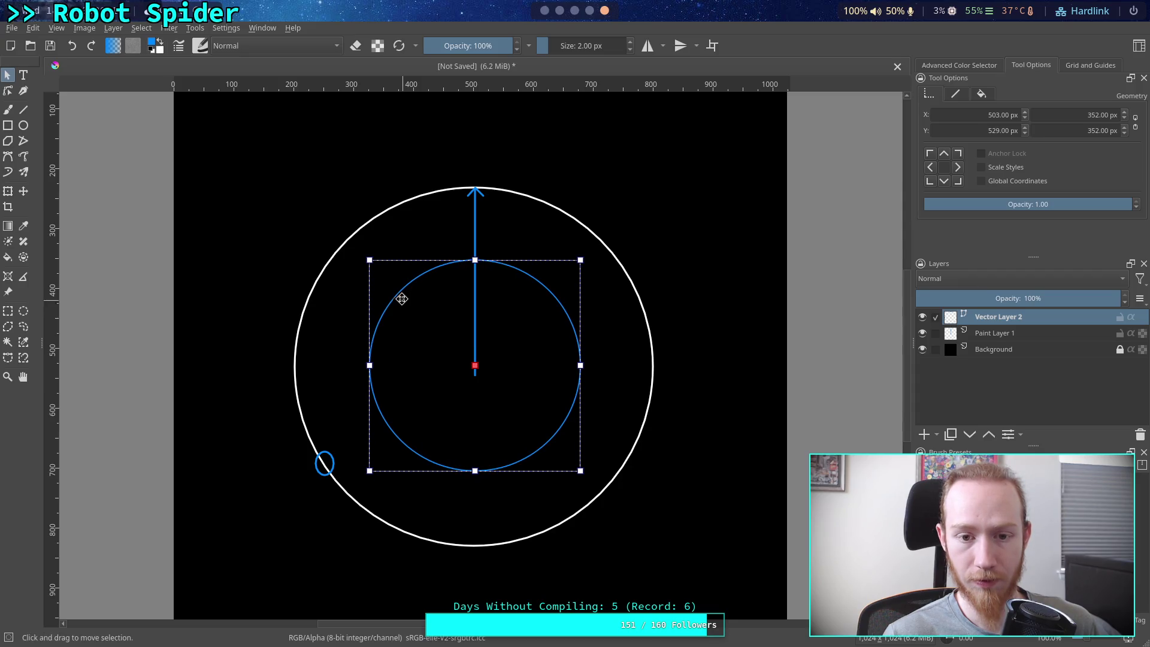
pyautogui.click(328, 172)
pyautogui.press('Delete')
# Delete Paint Layer 1 with the white circle, arrow and ellipse
pyautogui.click(994, 333)
pyautogui.hotkey('shift', 'Delete')
pyautogui.press('b')
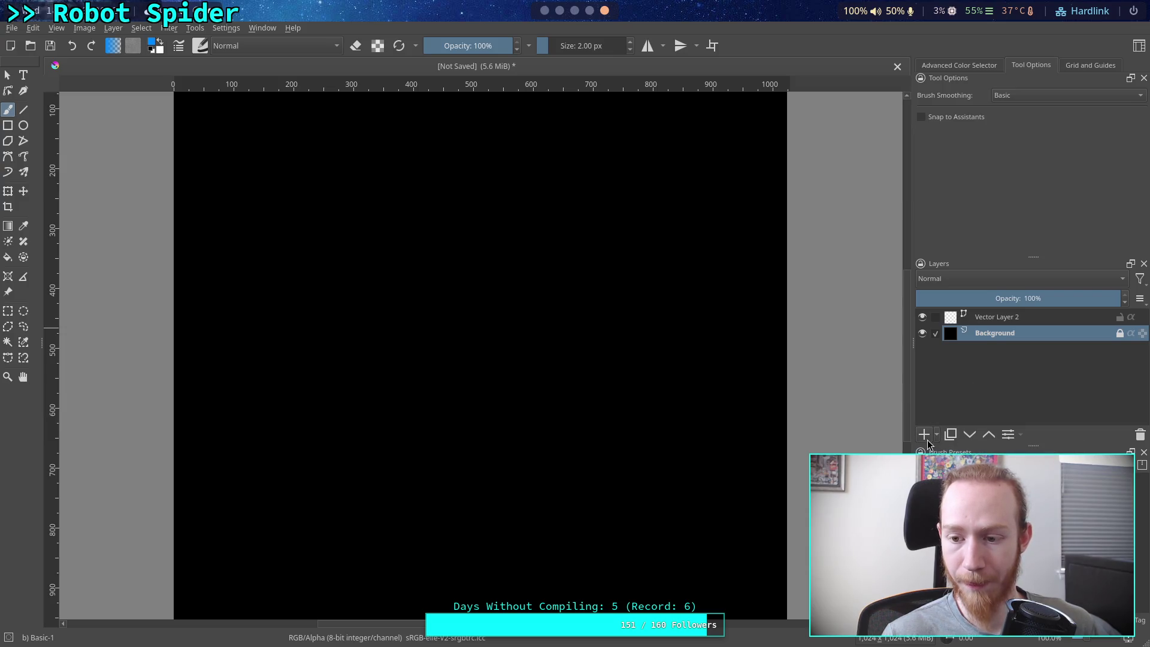
# Add Vector Layer 3 and draw a 589 × 589 px white circle outline on it
pyautogui.press('shift+Insert')
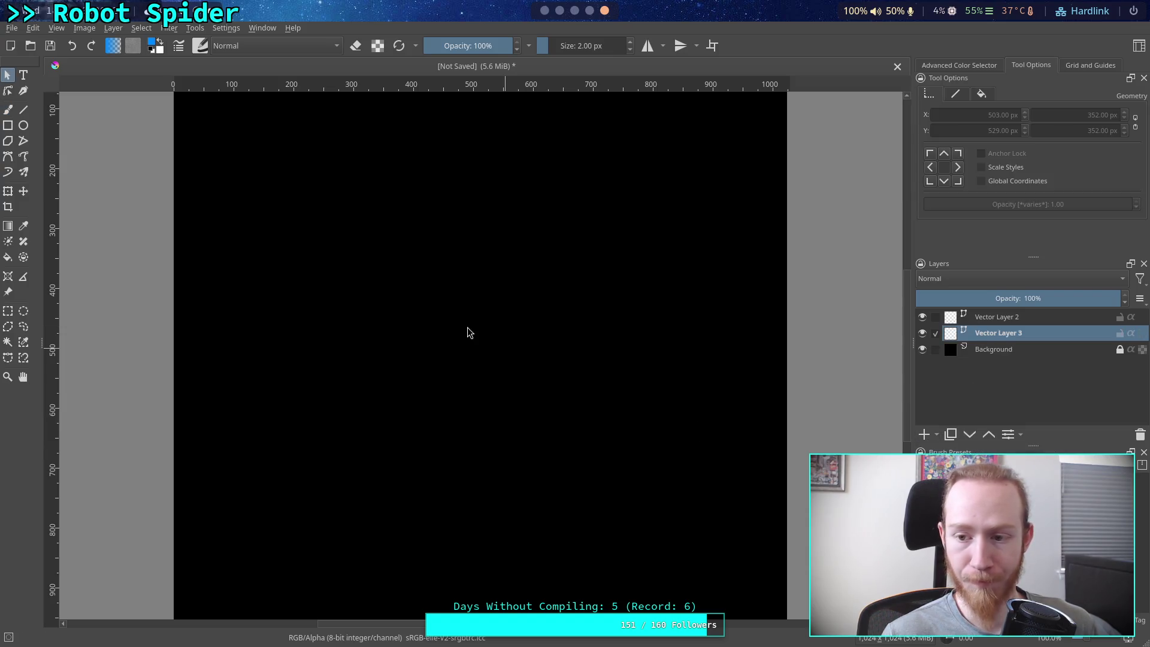
pyautogui.click(24, 125)
pyautogui.click(163, 40)
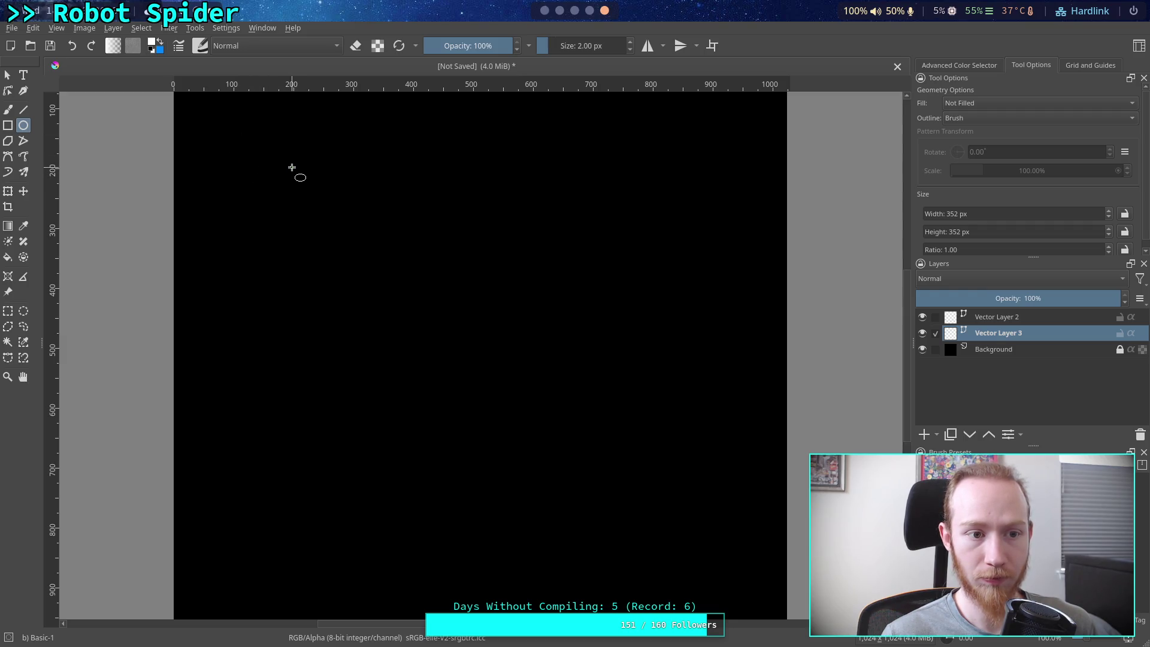
pyautogui.moveTo(294, 169)
pyautogui.mouseDown()
pyautogui.moveTo(742, 578)
pyautogui.moveTo(671, 521)
pyautogui.mouseUp()
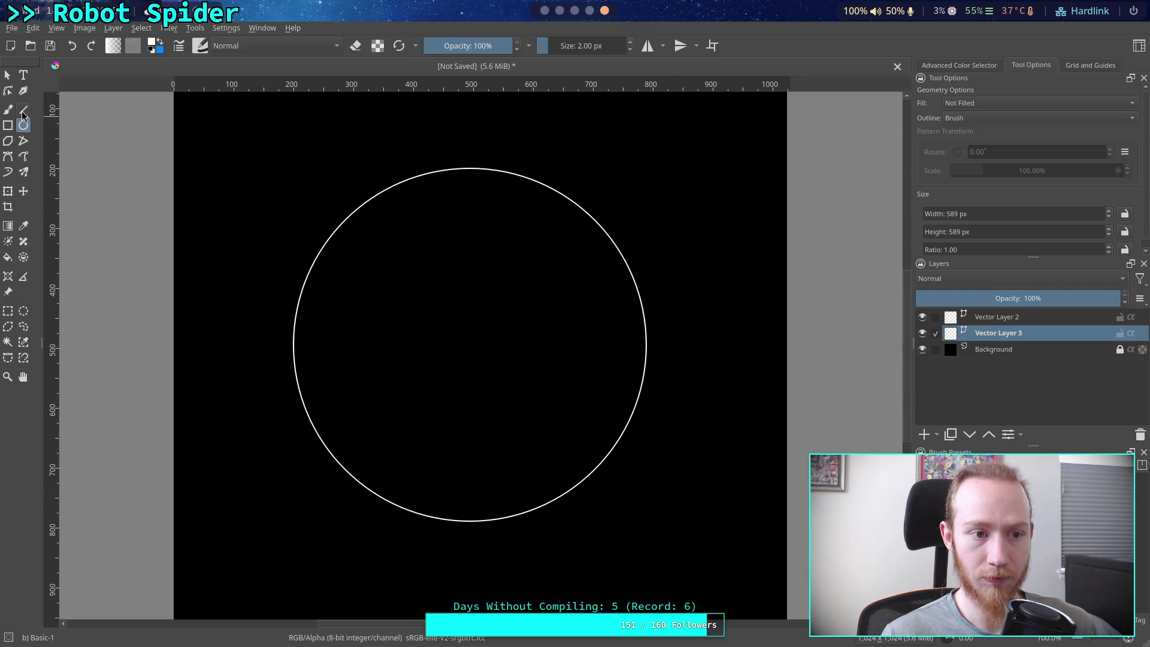
# Draw a horizontal line and move it up through the circle's centre
pyautogui.click(24, 110)
pyautogui.click(151, 51)
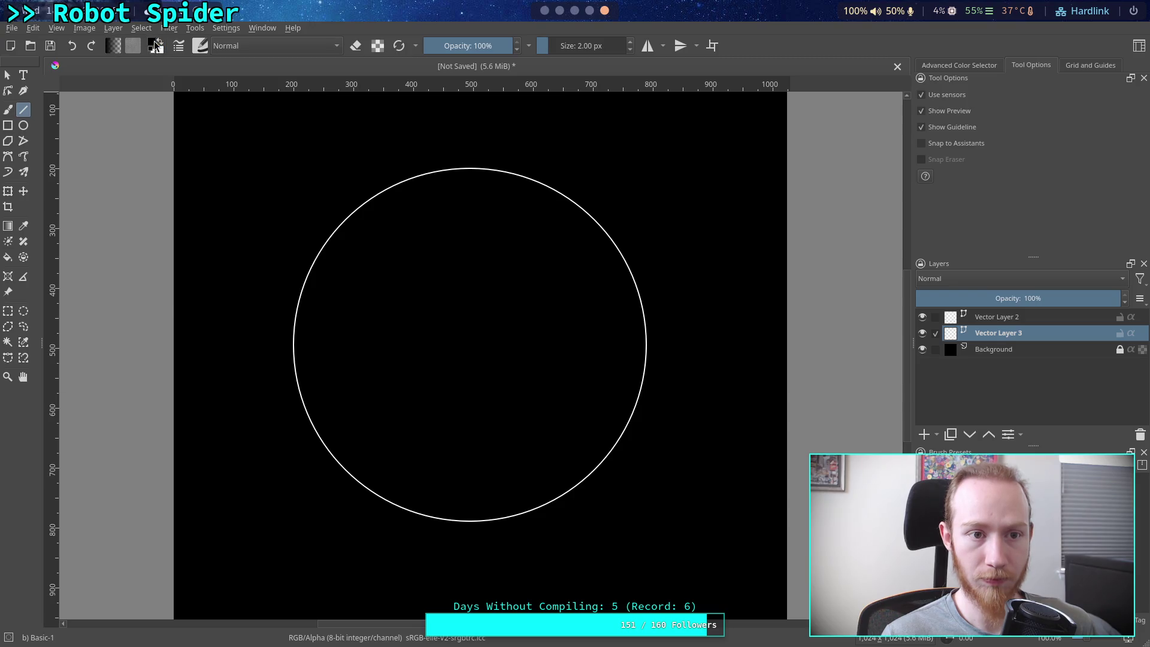
pyautogui.click(153, 43)
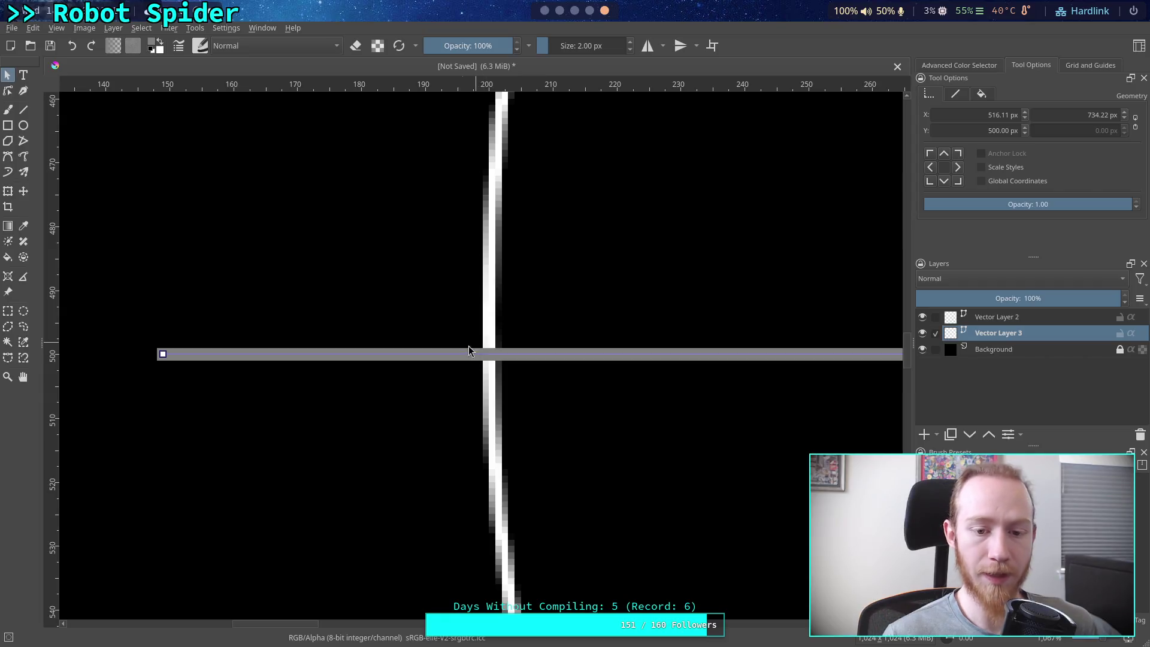
pyautogui.moveTo(457, 351); pyautogui.dragTo(454, 316)
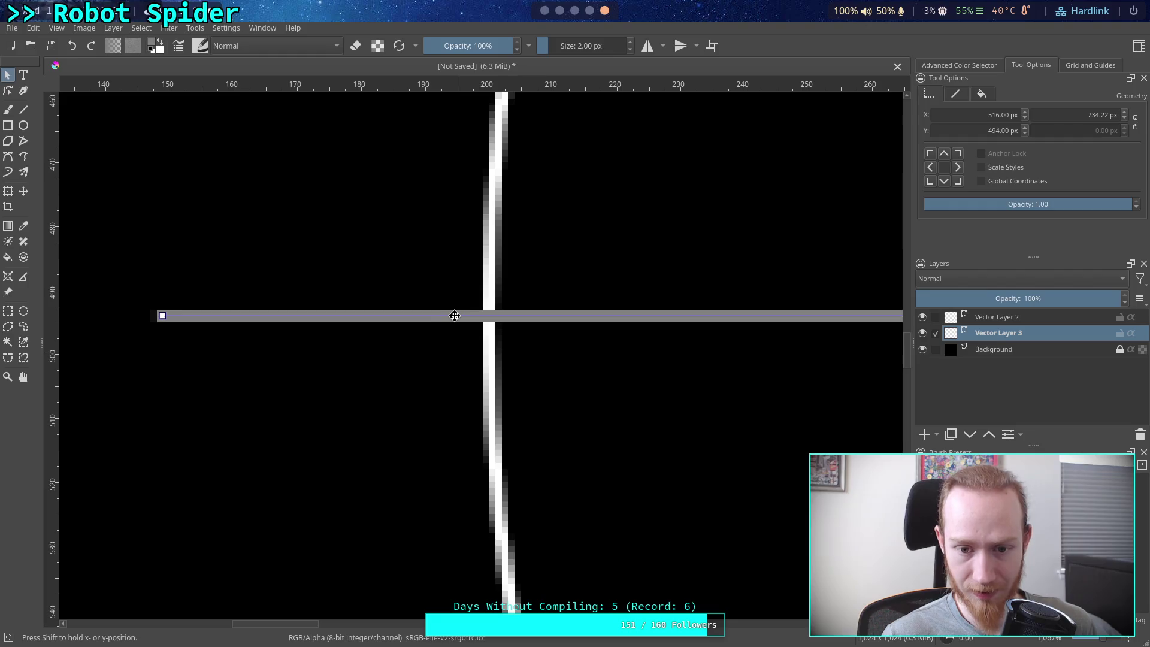
pyautogui.press('1')
pyautogui.scroll(1, 585, 367)
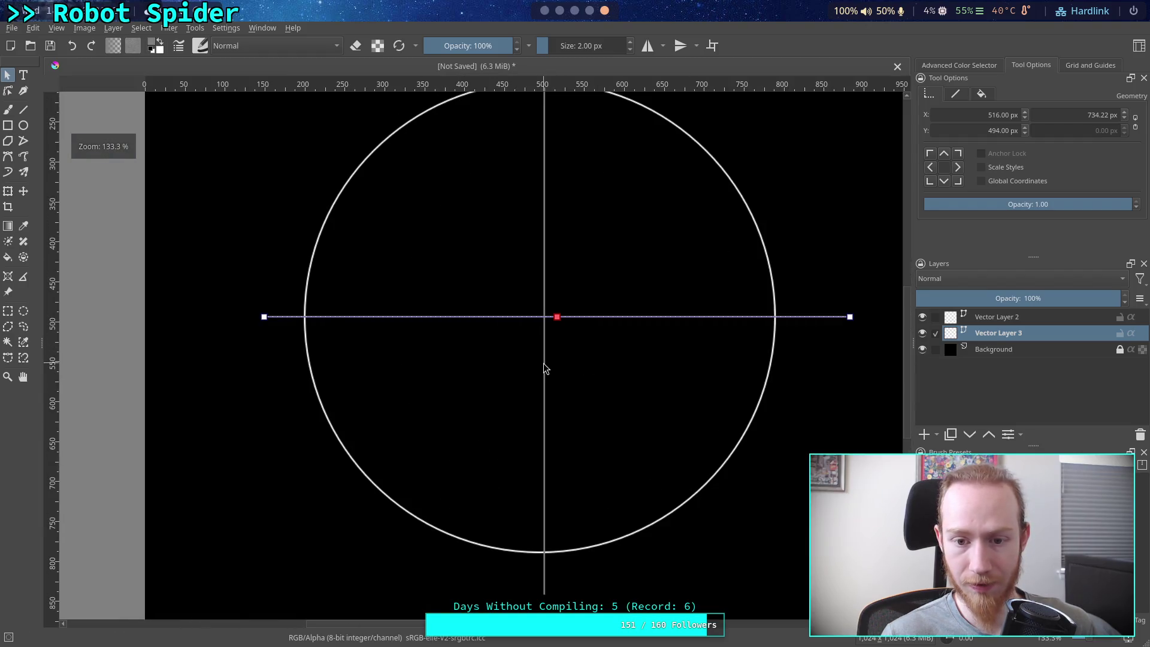
pyautogui.scroll(10, 257, 324)
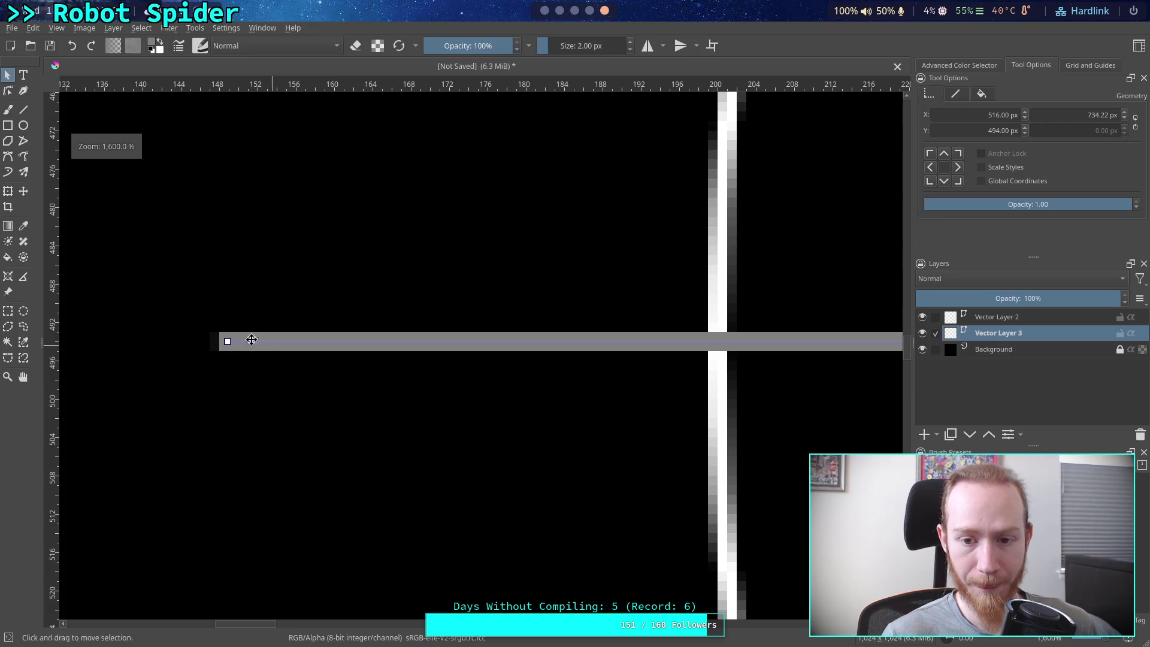
# Trim the horizontal line's left and right ends exactly onto the circle
pyautogui.moveTo(226, 341); pyautogui.dragTo(717, 342)
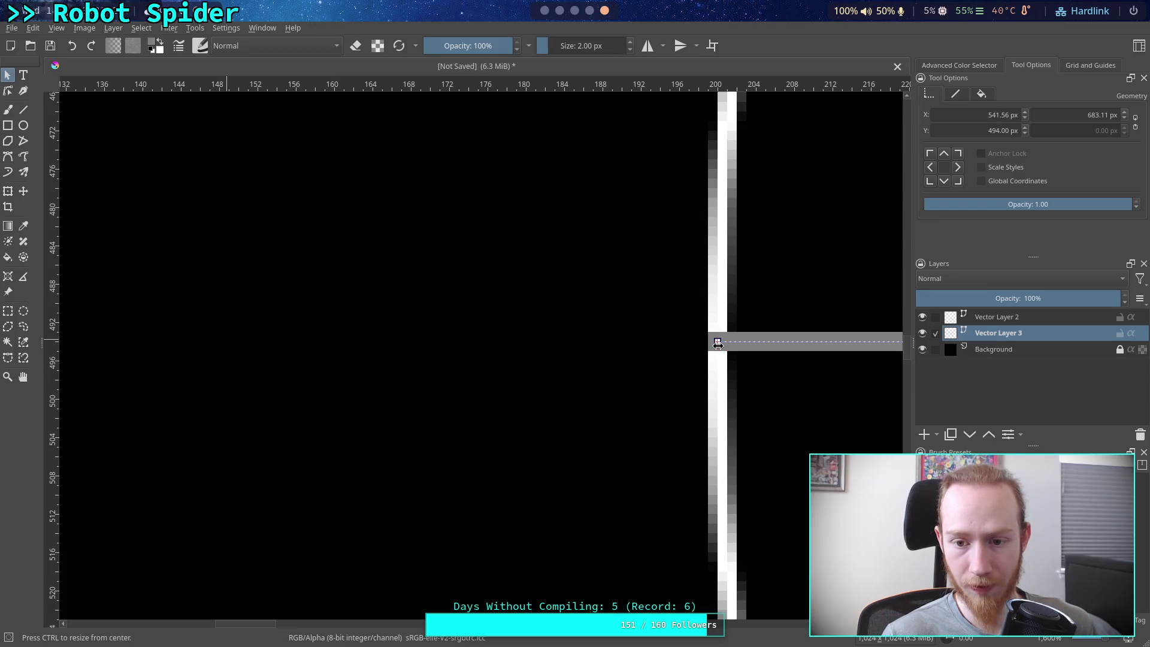
pyautogui.scroll(-6, 614, 354)
pyautogui.scroll(1, 624, 339)
pyautogui.hscroll(3, 624, 339)
pyautogui.scroll(-1, 169, 329)
pyautogui.scroll(4, 200, 334)
pyautogui.hscroll(-1, 660, 367)
pyautogui.moveTo(821, 354); pyautogui.dragTo(367, 353)
pyautogui.scroll(-5, 359, 351)
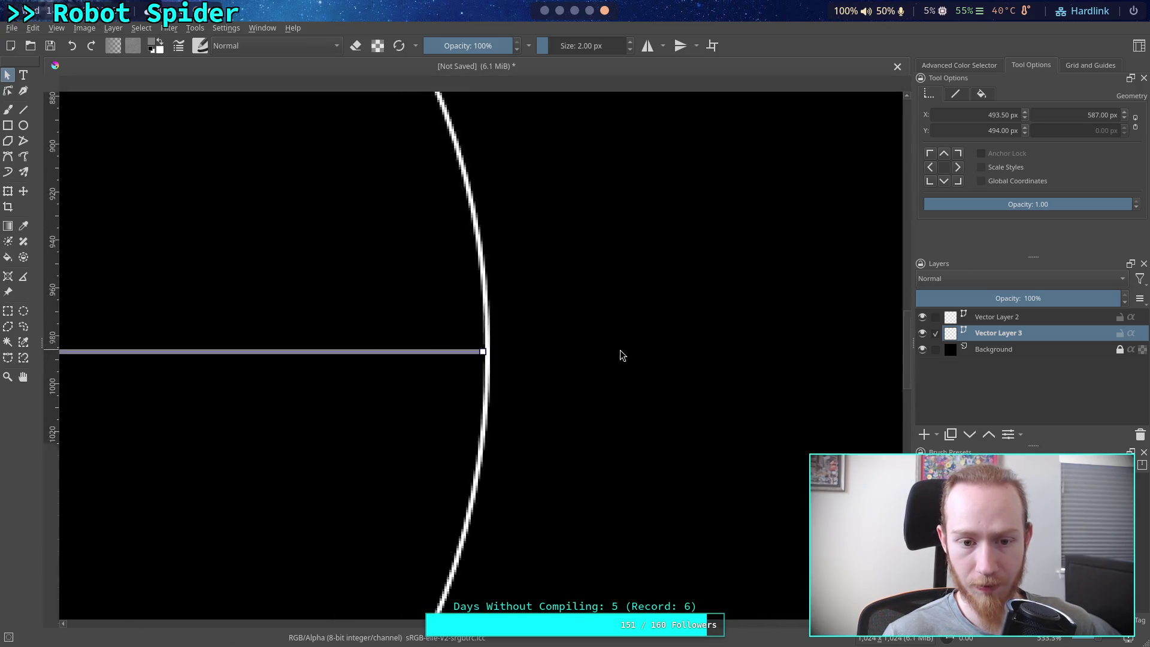
pyautogui.scroll(7, 389, 347)
pyautogui.moveTo(460, 346); pyautogui.dragTo(470, 345)
pyautogui.scroll(-7, 425, 347)
pyautogui.scroll(-1, 422, 344)
# Shift the vertical line left so it passes through the circle's centre
pyautogui.click(542, 393)
pyautogui.scroll(2, 599, 368)
pyautogui.scroll(5, 494, 527)
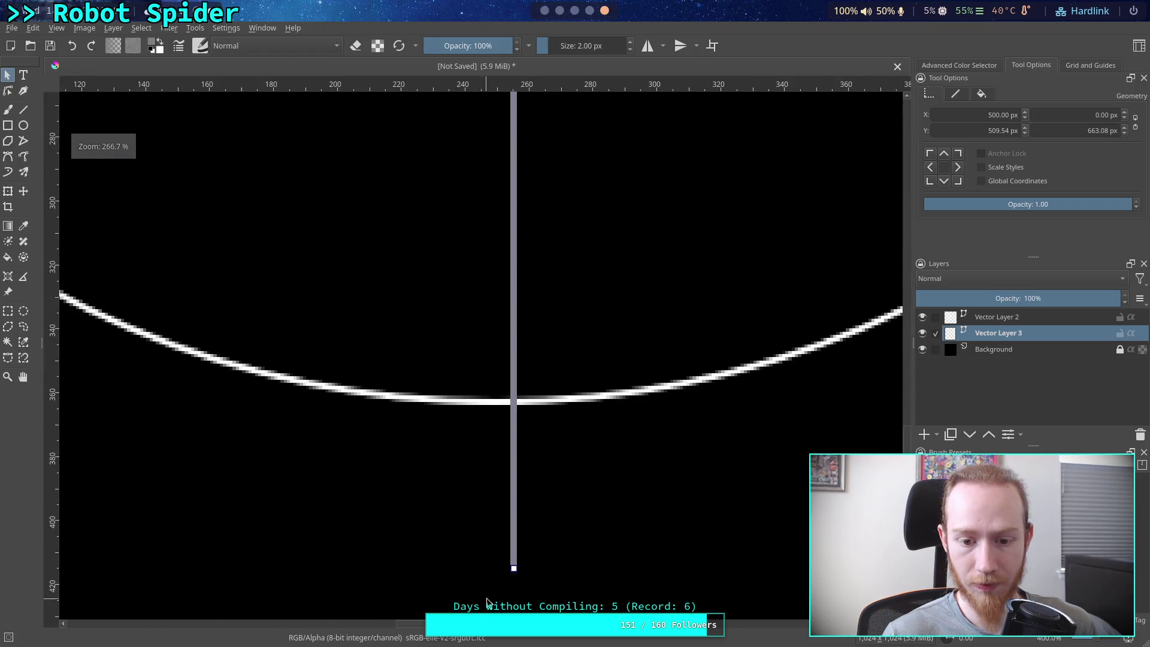
pyautogui.scroll(1, 506, 335)
pyautogui.moveTo(508, 333); pyautogui.dragTo(476, 332)
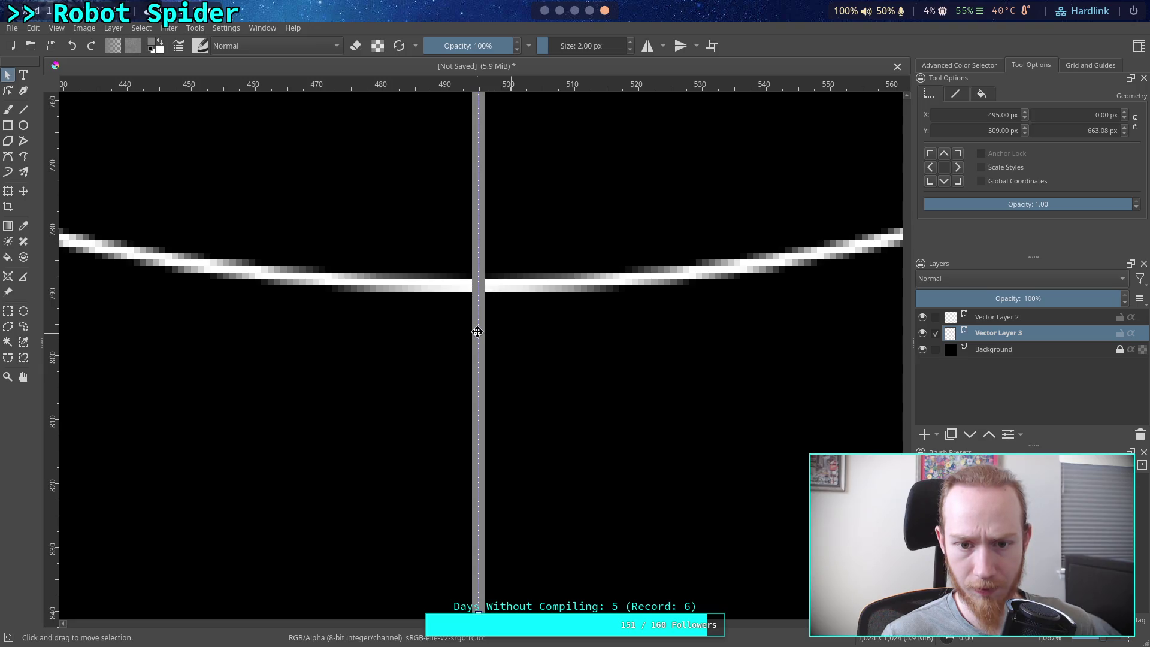
pyautogui.scroll(-1, 479, 359)
# Trim the vertical line's bottom and top ends onto the circle, making it 585 px
pyautogui.moveTo(479, 546); pyautogui.dragTo(477, 298)
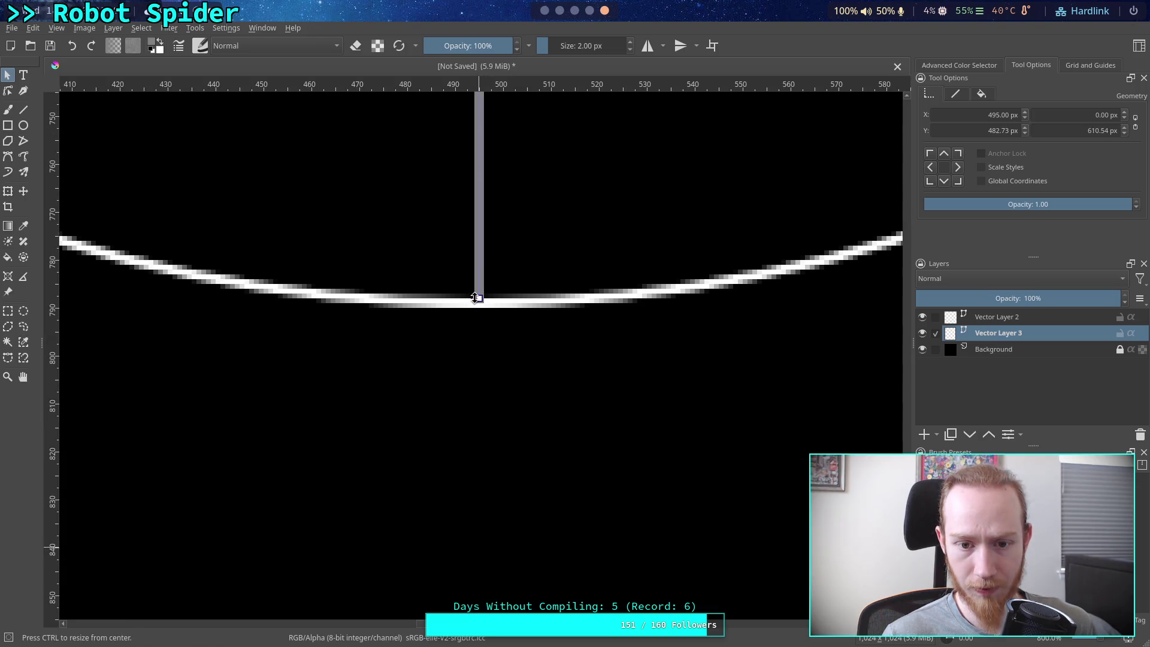
pyautogui.scroll(-10, 477, 295)
pyautogui.scroll(10, 495, 226)
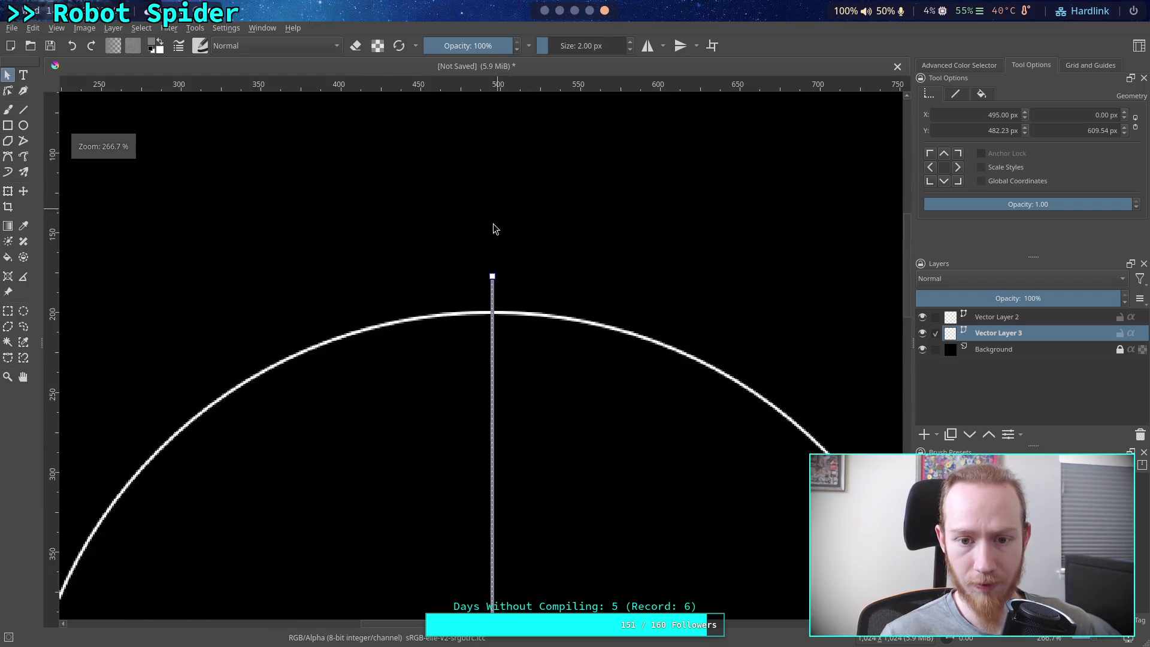
pyautogui.moveTo(555, 218); pyautogui.dragTo(555, 372)
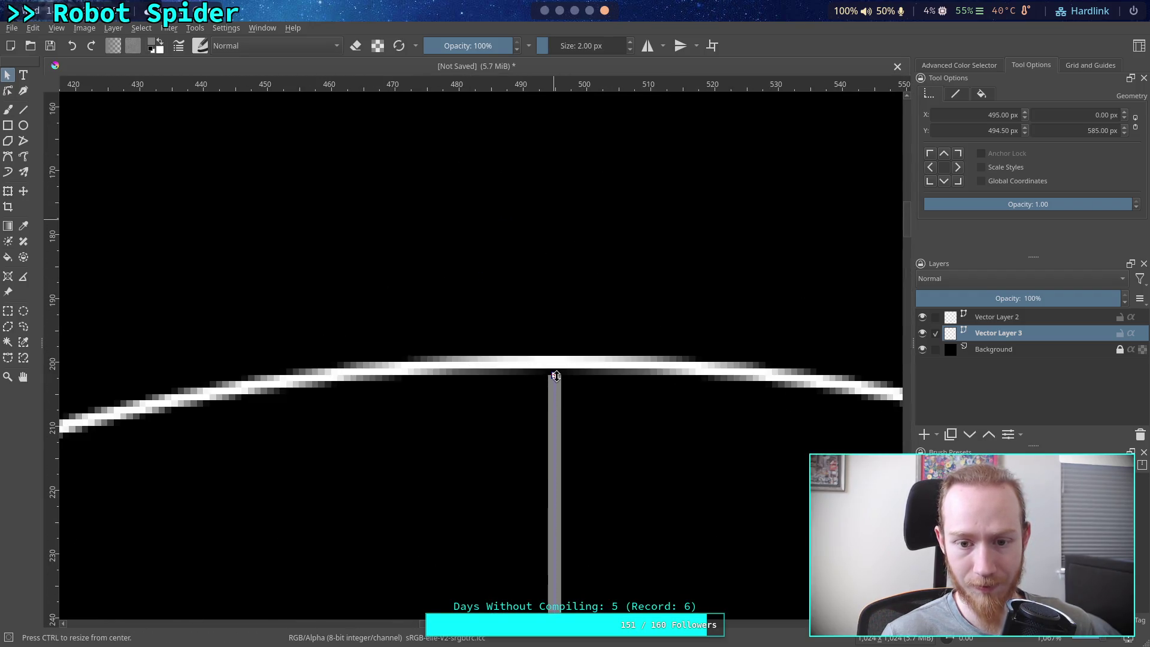
pyautogui.scroll(-1, 387, 390)
pyautogui.scroll(-8, 406, 555)
pyautogui.scroll(3, 465, 437)
pyautogui.scroll(-2, 580, 493)
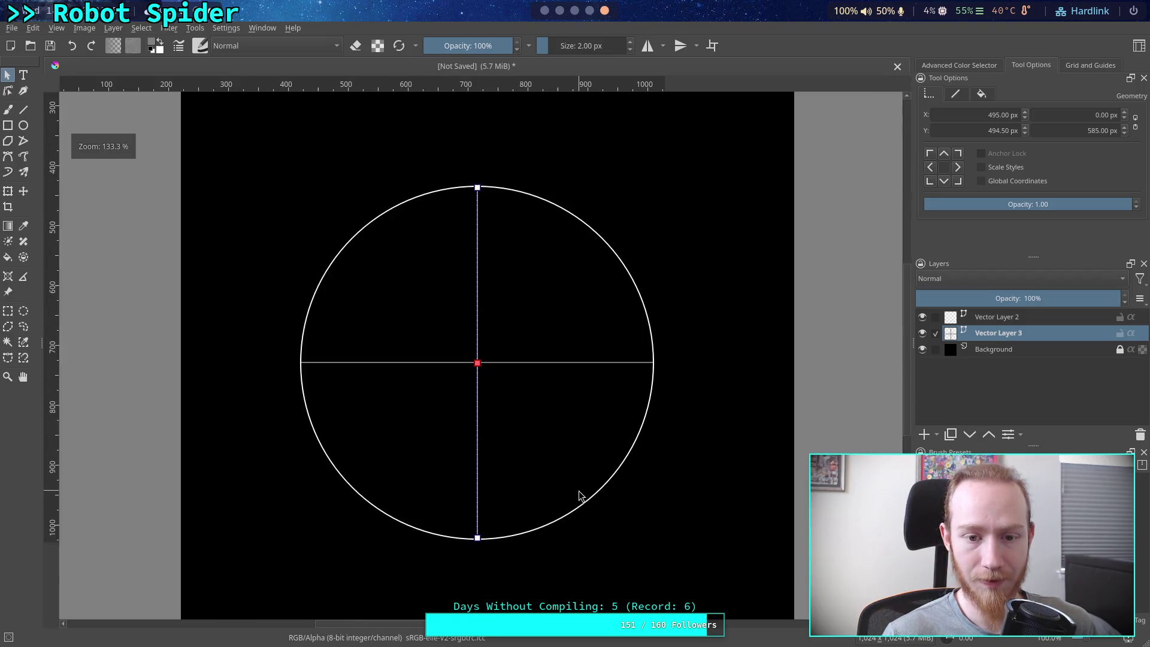
pyautogui.scroll(1, 550, 475)
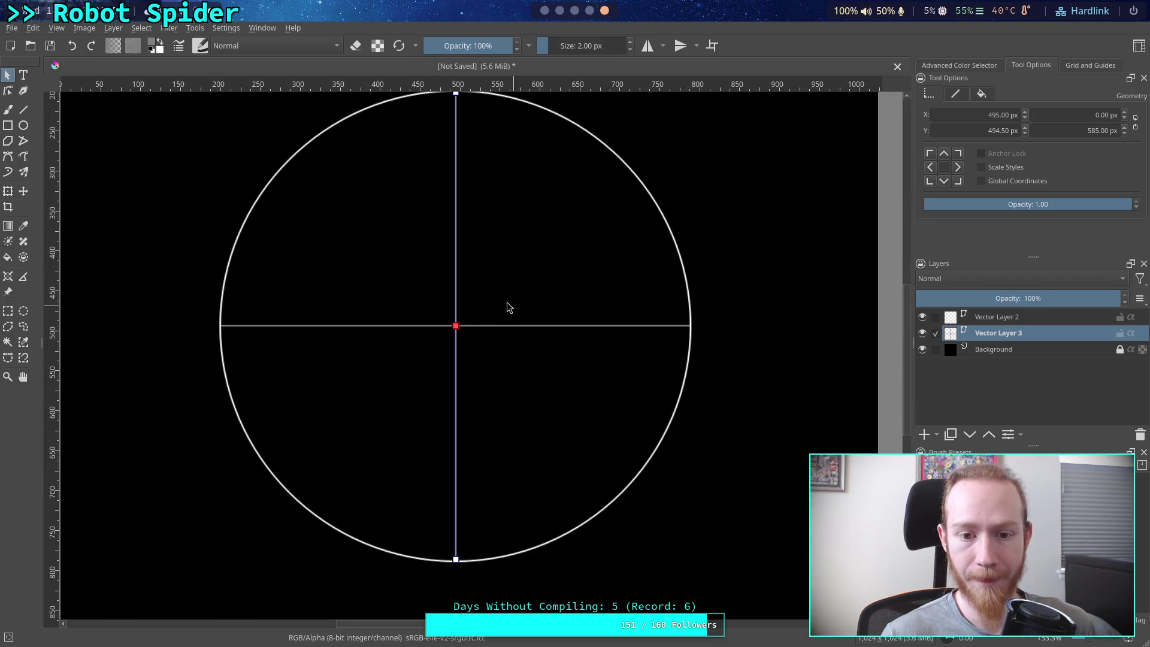
# Set the vertical and horizontal axis lines on Vector Layer 3 to 0.5 opacity
pyautogui.click(1055, 205)
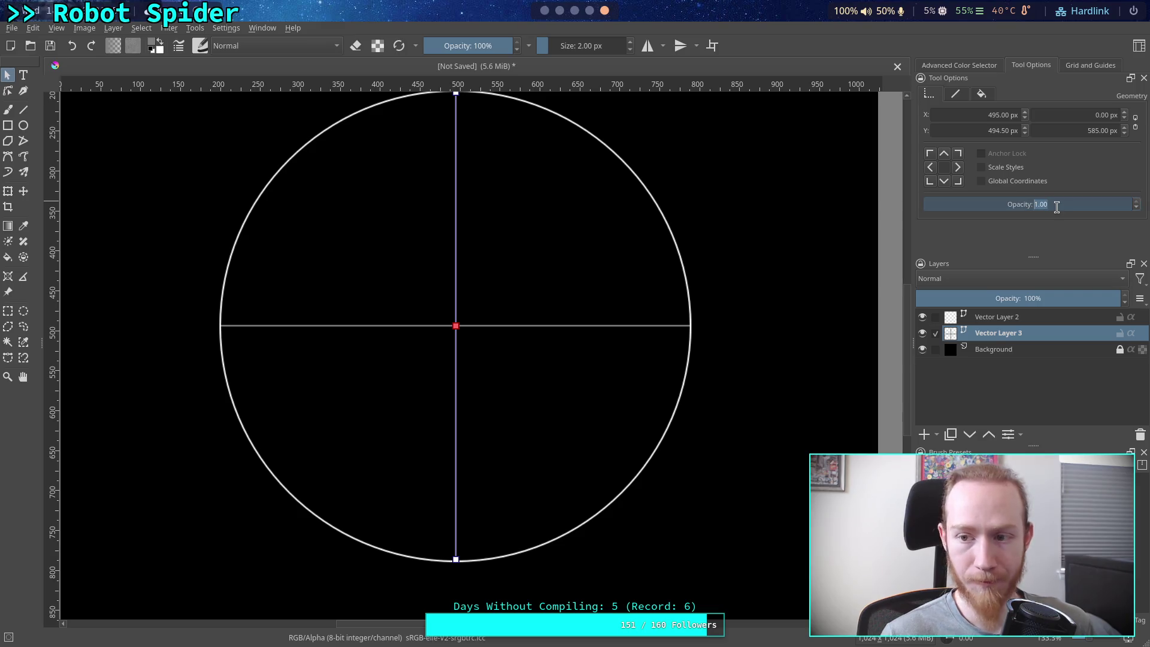
pyautogui.write('.5')
pyautogui.press('Return')
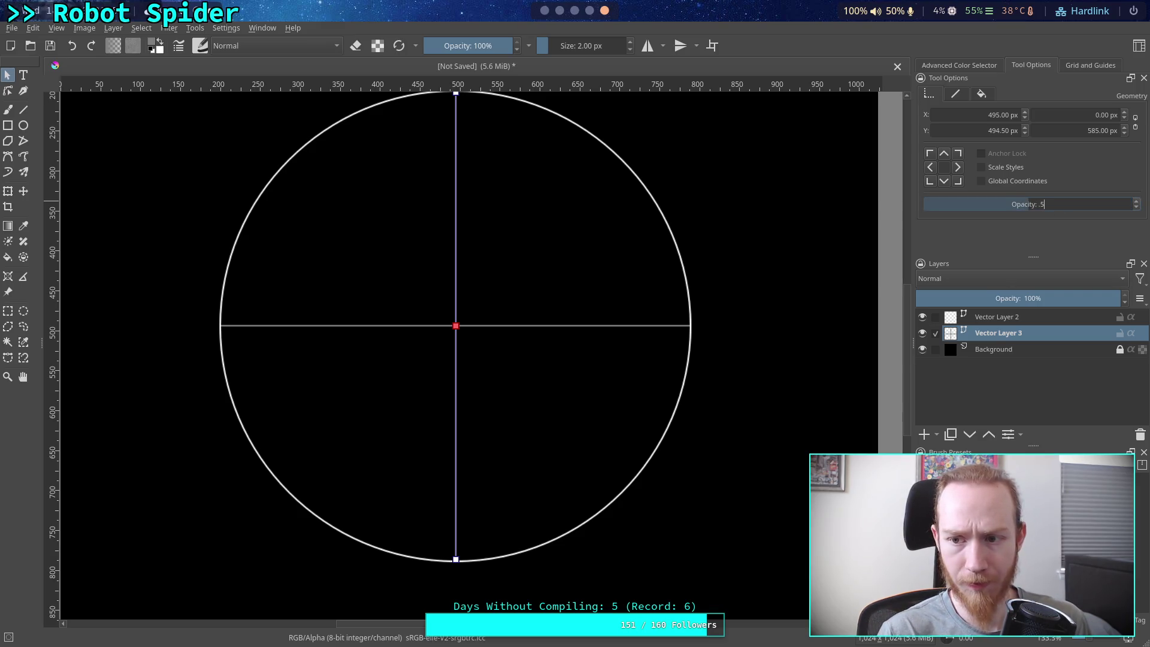
pyautogui.click(616, 326)
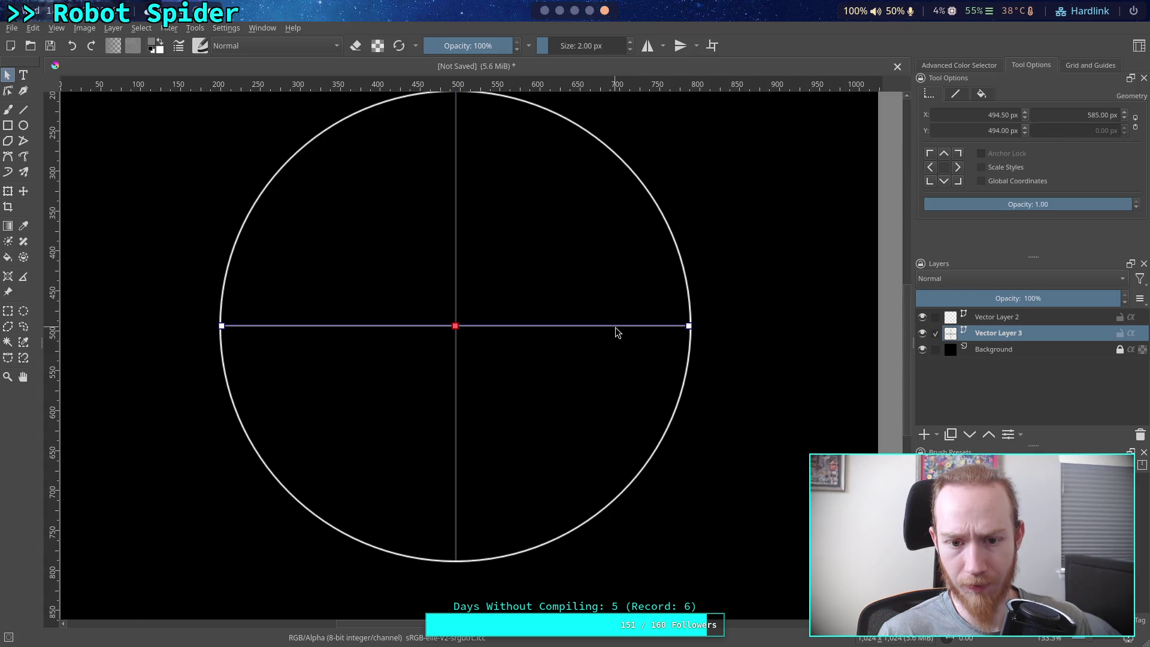
pyautogui.click(1057, 206)
pyautogui.write('.5')
pyautogui.press('Return')
pyautogui.click(781, 270)
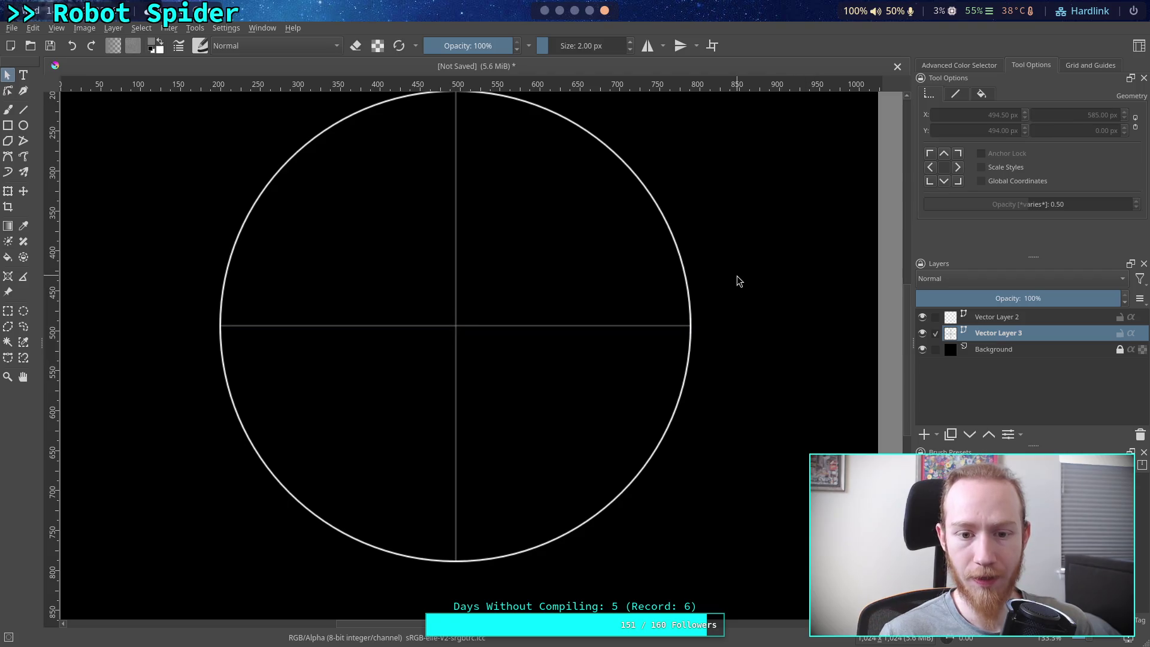
# Make Vector Layer 2 active and switch to the Line tool
pyautogui.click(1001, 321)
pyautogui.scroll(-1, 485, 375)
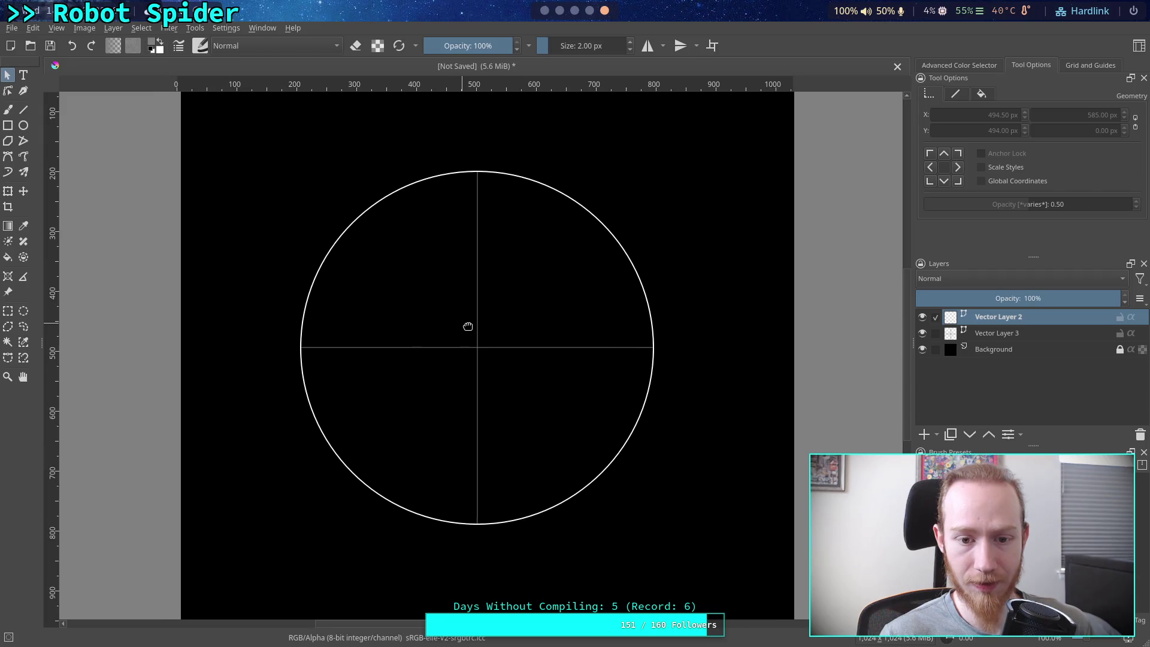
pyautogui.scroll(1, 465, 325)
pyautogui.scroll(-1, 548, 405)
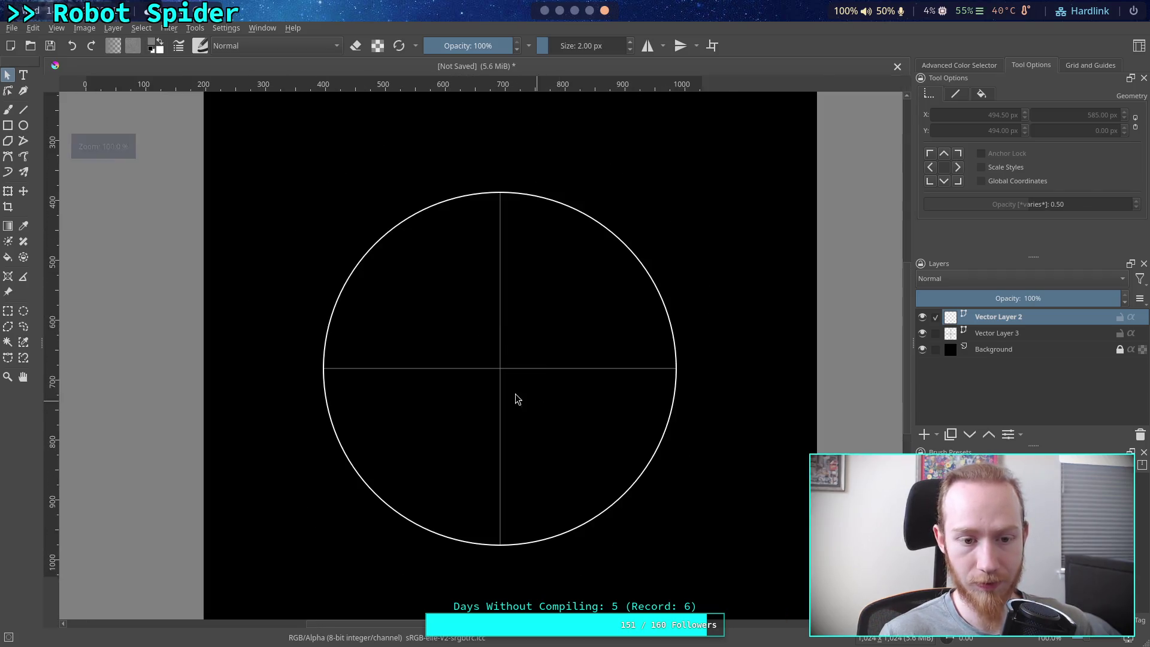
pyautogui.click(24, 111)
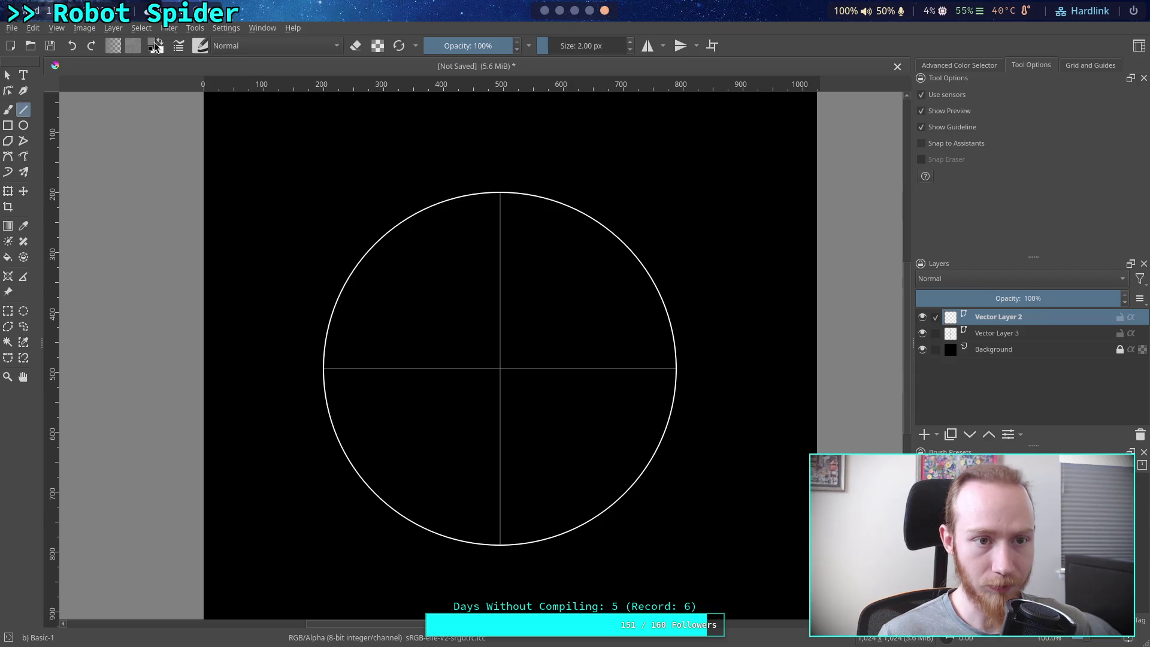
# Set the foreground drawing colour to light blue
pyautogui.click(154, 44)
pyautogui.click(623, 182)
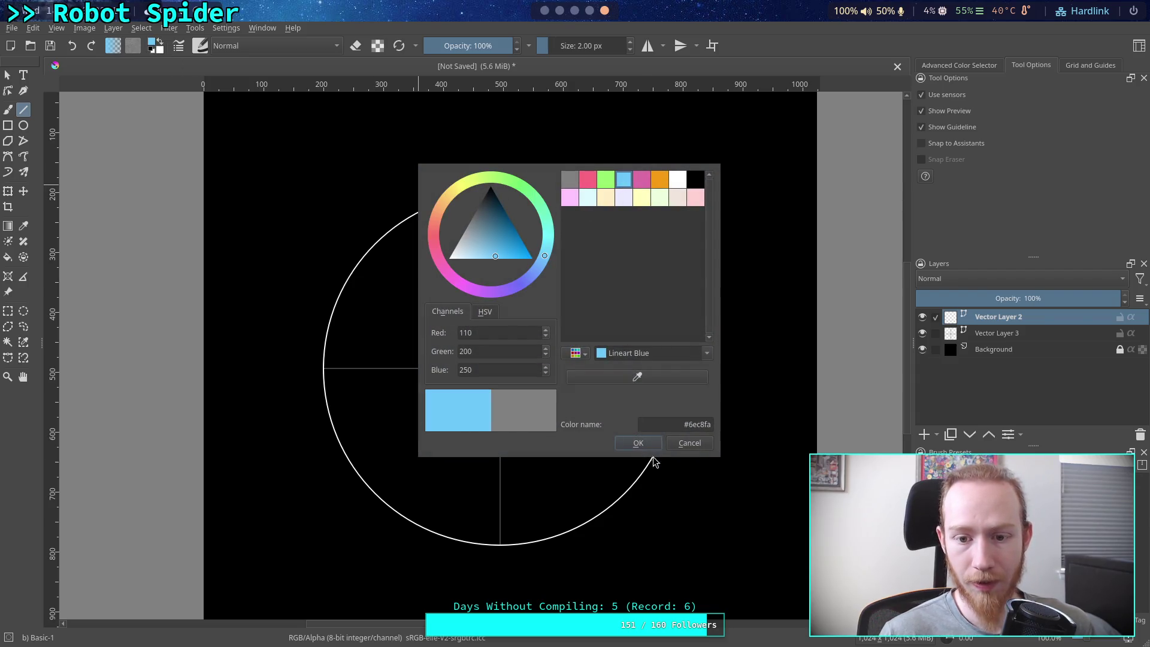
pyautogui.click(639, 443)
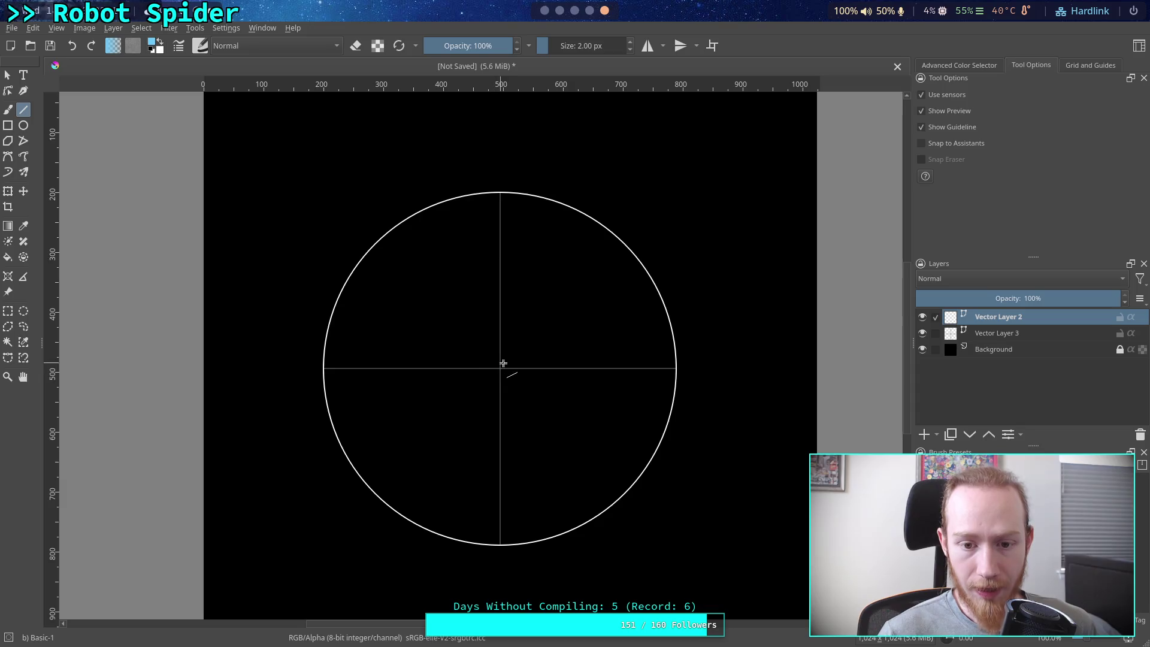
# Draw a line from the big circle's centre straight up to its top edge
pyautogui.moveTo(499, 368)
pyautogui.mouseDown()
pyautogui.moveTo(500, 193)
pyautogui.moveTo(486, 200)
pyautogui.moveTo(504, 200)
pyautogui.mouseUp()
pyautogui.scroll(2, 521, 200)
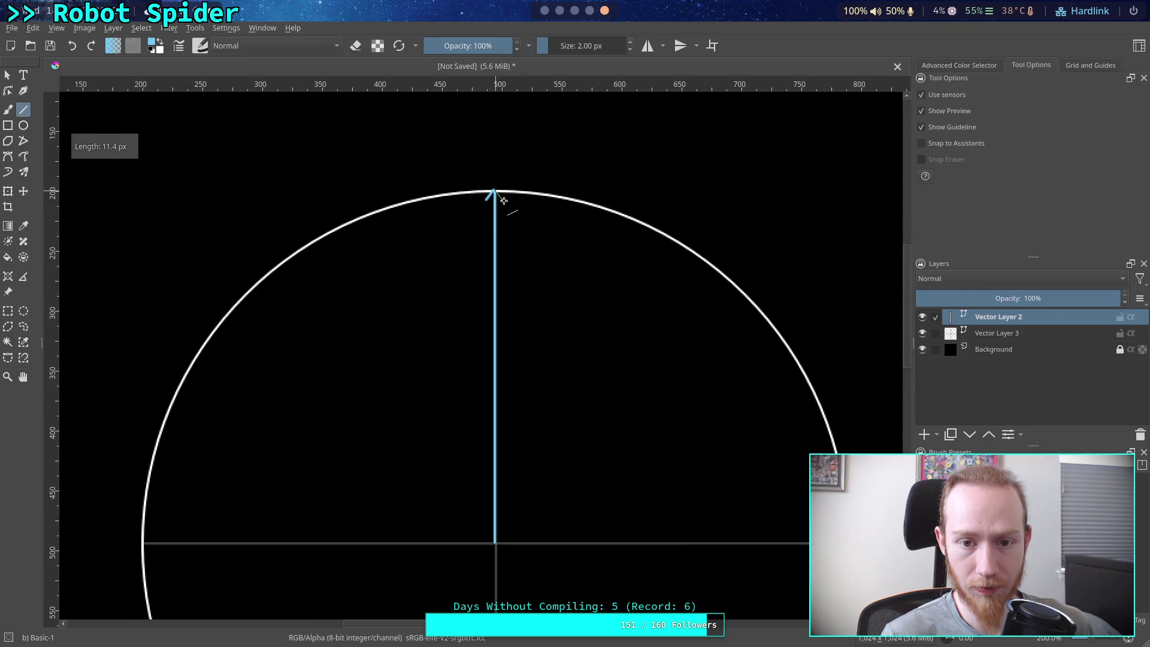
pyautogui.scroll(-1, 539, 203)
pyautogui.moveTo(529, 384); pyautogui.dragTo(513, 313)
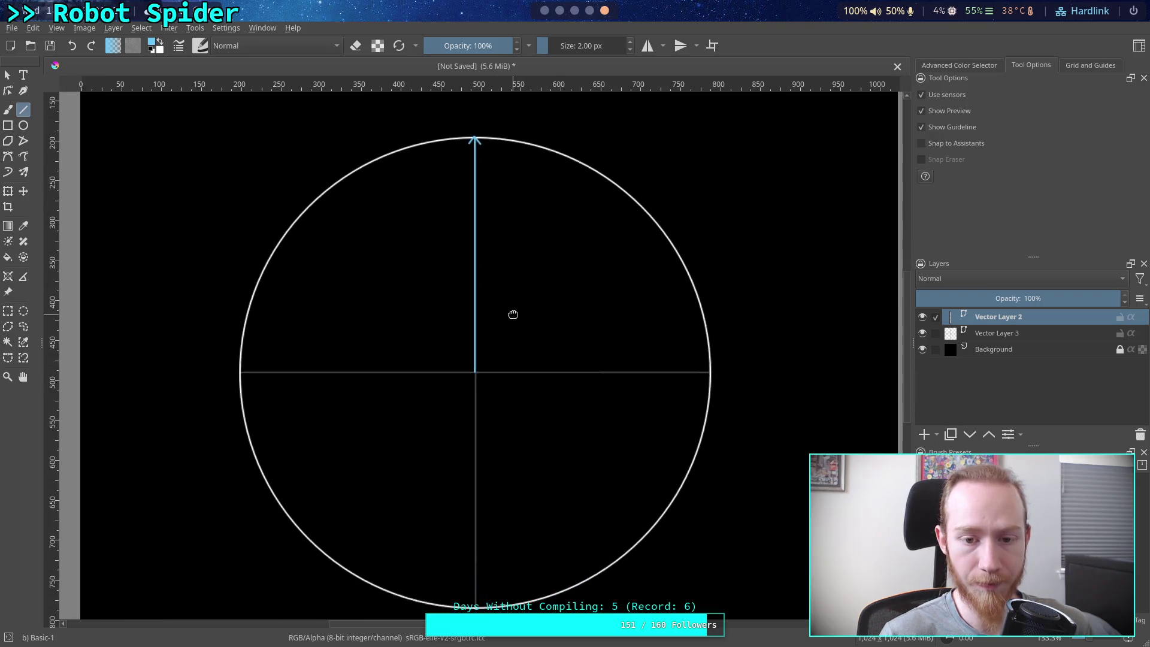
pyautogui.click(24, 126)
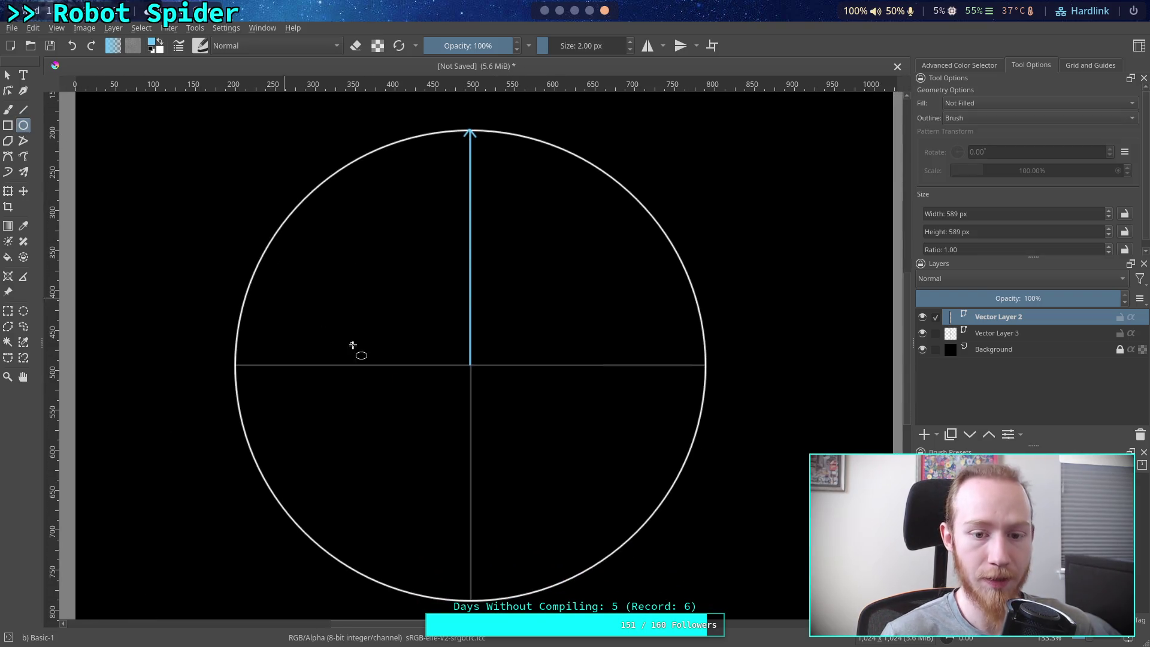
# On Vector Layer 3, draw a grey circle about half the big circle's size
pyautogui.click(1035, 333)
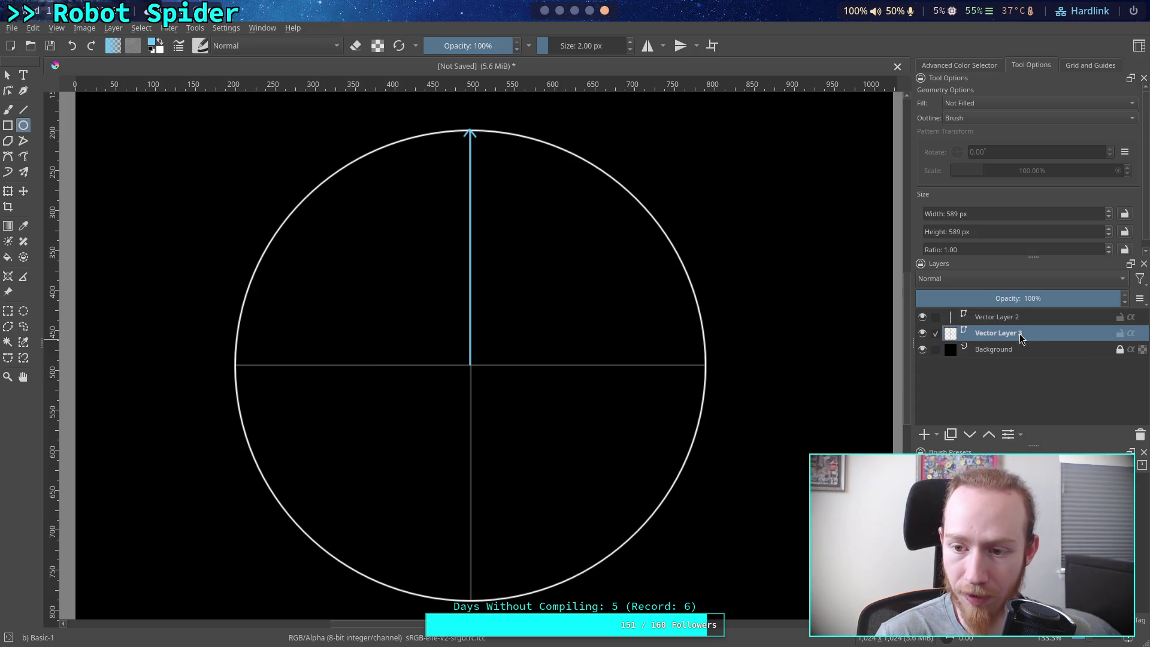
pyautogui.click(154, 48)
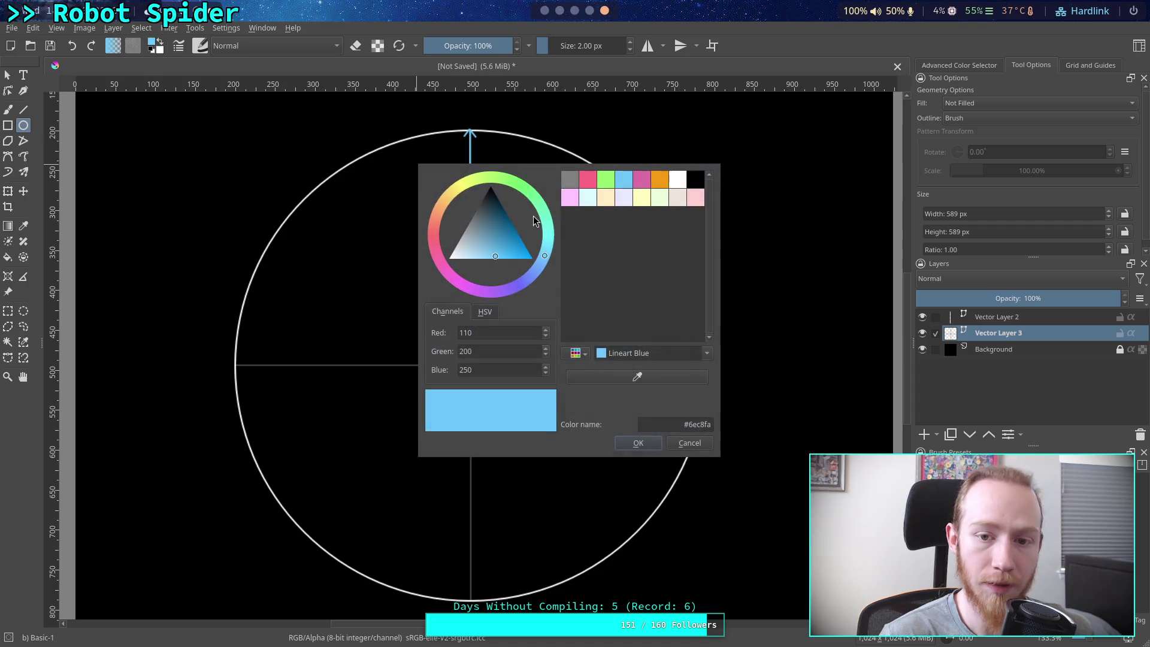
pyautogui.click(570, 197)
pyautogui.click(570, 179)
pyautogui.click(638, 443)
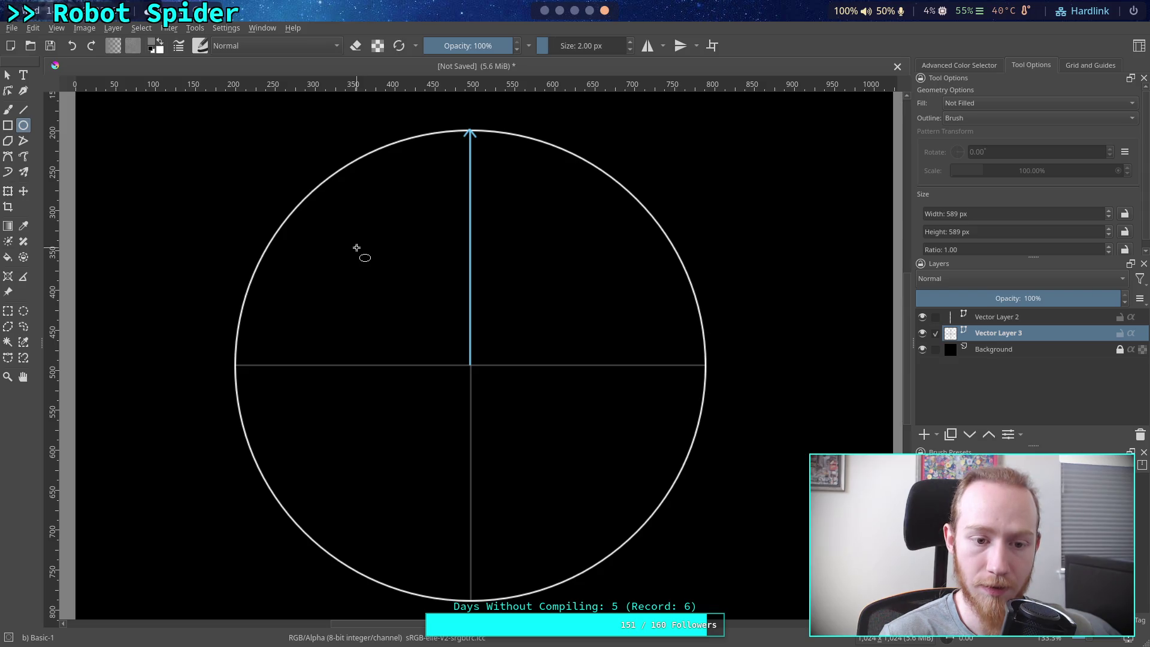
pyautogui.moveTo(470, 364)
pyautogui.mouseDown()
pyautogui.moveTo(718, 124)
pyautogui.moveTo(782, 90)
pyautogui.moveTo(829, 102)
pyautogui.moveTo(872, 84)
pyautogui.moveTo(863, 108)
pyautogui.moveTo(749, 137)
pyautogui.moveTo(726, 175)
pyautogui.moveTo(641, 253)
pyautogui.moveTo(655, 254)
pyautogui.moveTo(673, 228)
pyautogui.mouseUp()
# Move the grey circle so it is centred on the crosshair
pyautogui.click(7, 75)
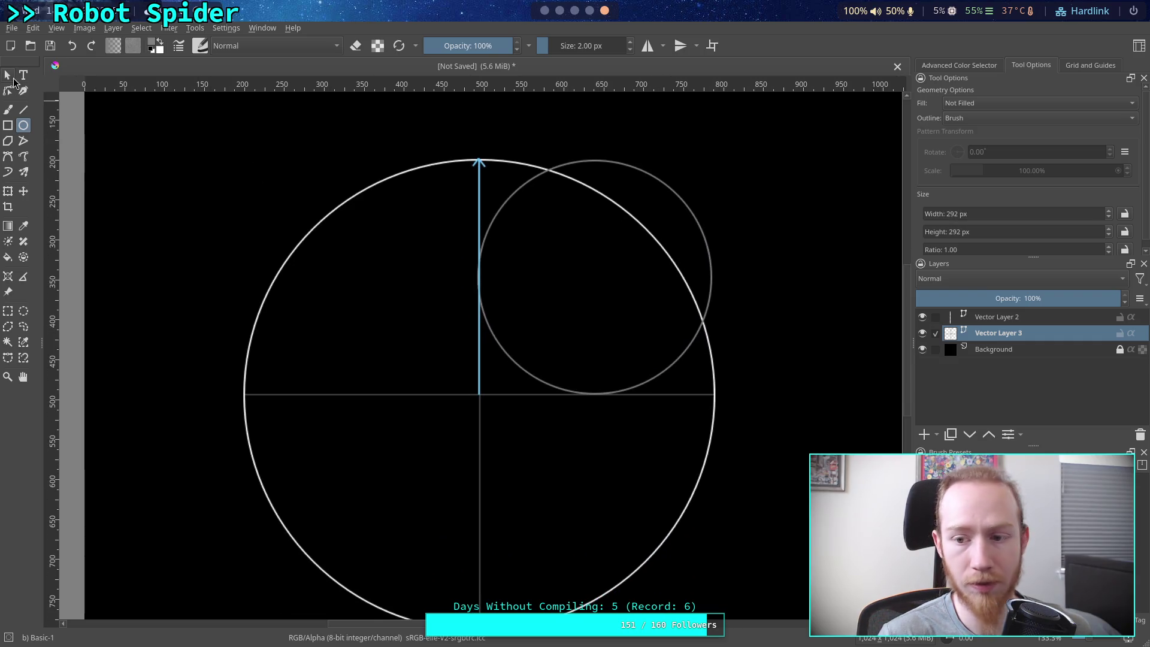
pyautogui.moveTo(541, 377); pyautogui.dragTo(435, 498)
pyautogui.scroll(5, 465, 465)
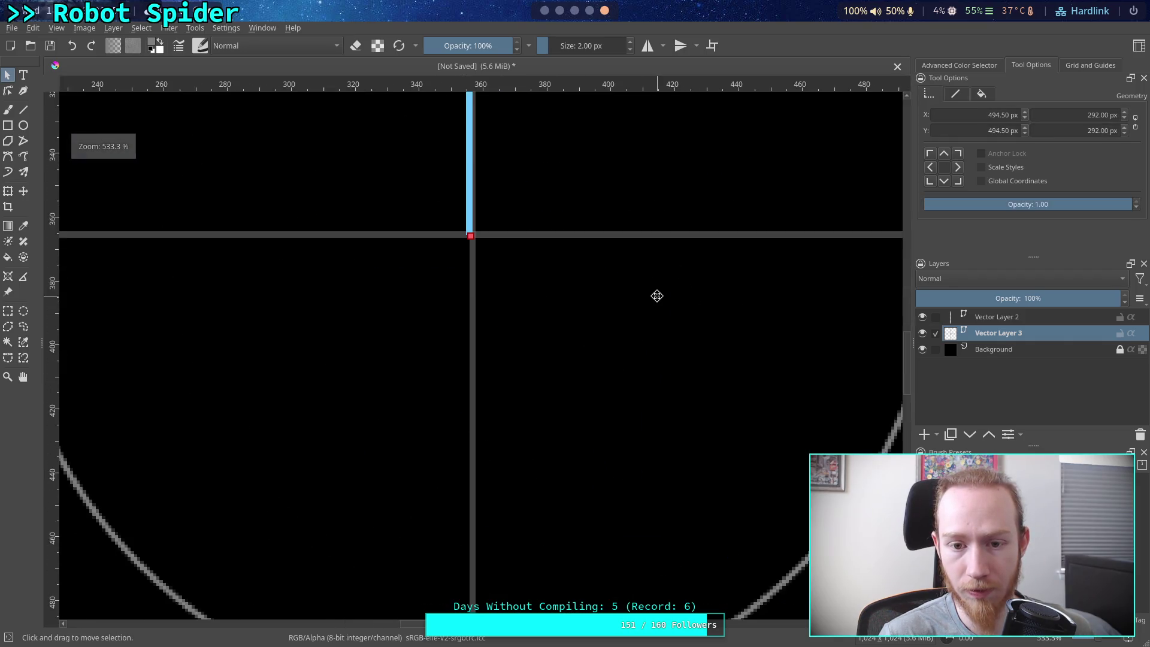
pyautogui.scroll(-5, 529, 311)
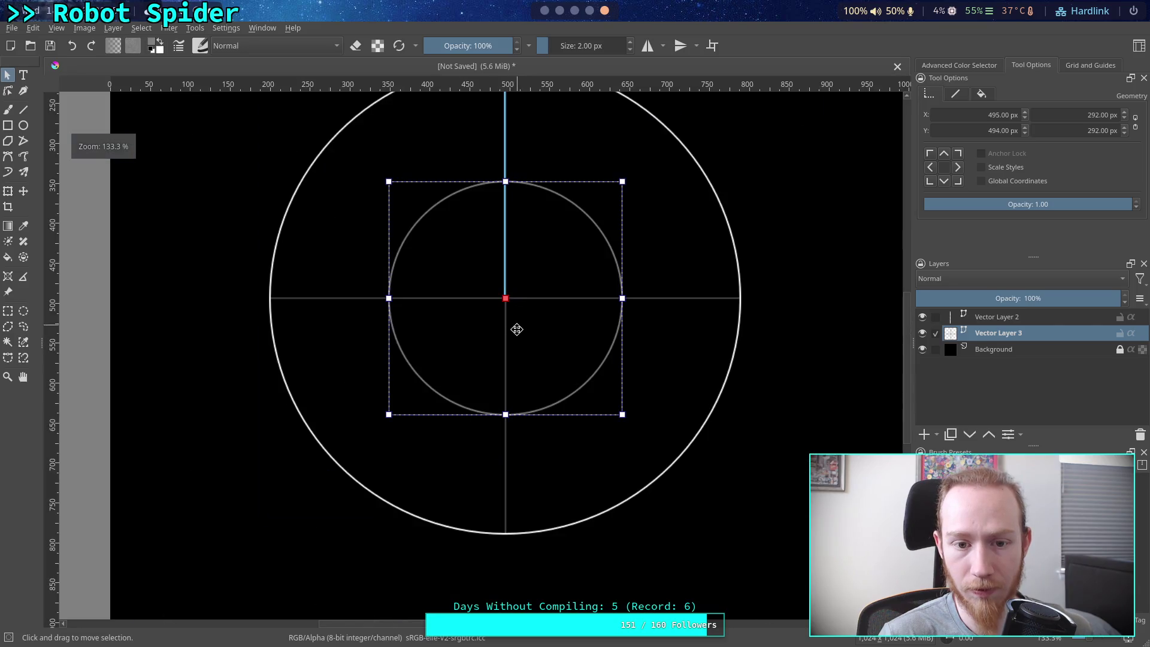
pyautogui.moveTo(524, 344)
pyautogui.mouseDown()
pyautogui.moveTo(552, 374)
pyautogui.moveTo(543, 403)
pyautogui.mouseUp()
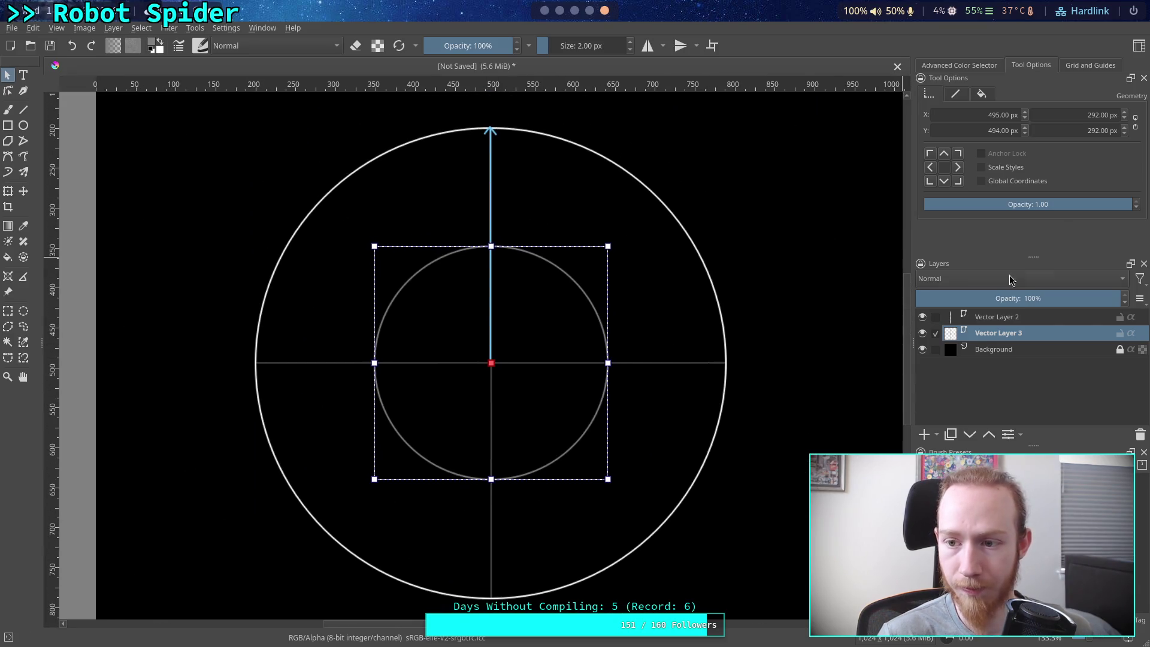
# Give the inner grey circle 0.5 opacity and reselect Vector Layer 2
pyautogui.click(1066, 204)
pyautogui.press('BackSpace')
pyautogui.write('0.5')
pyautogui.press('Return')
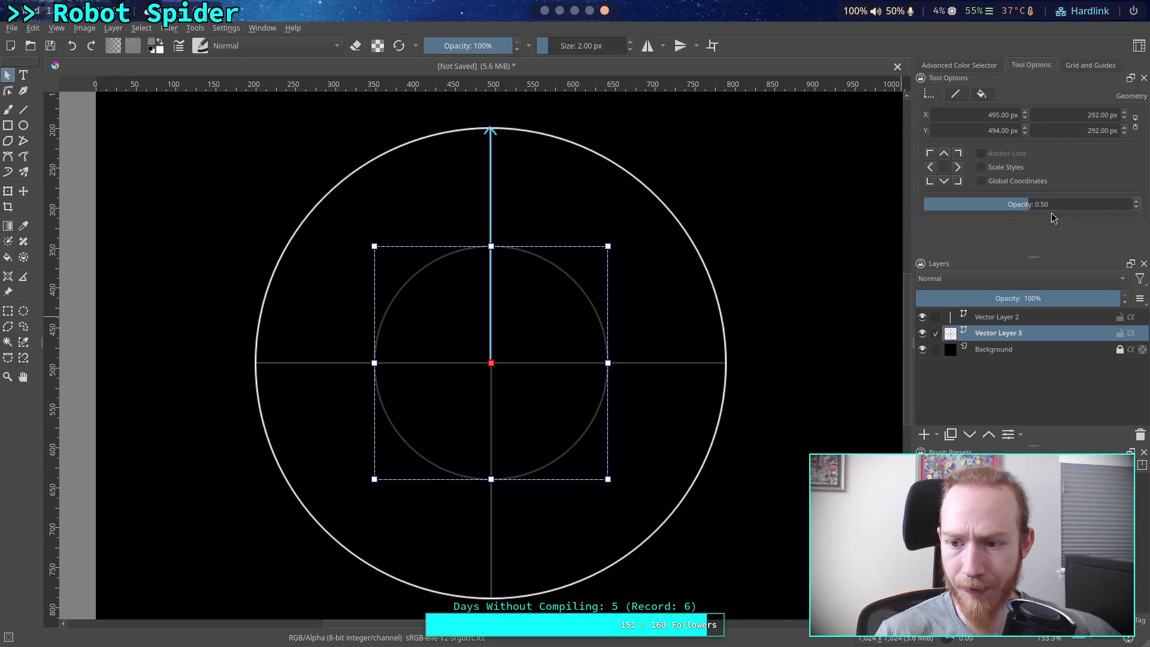
pyautogui.click(375, 210)
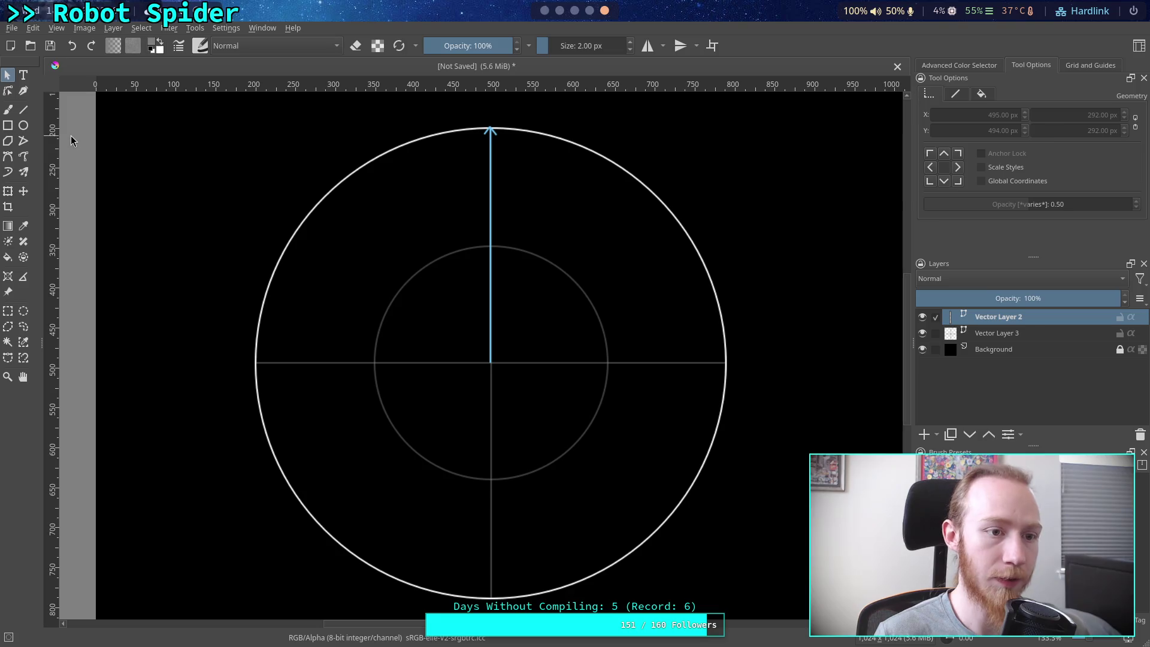
pyautogui.click(24, 125)
# Discard a stray small circle and set the drawing colour to light blue
pyautogui.moveTo(351, 464); pyautogui.dragTo(379, 494)
pyautogui.hotkey('ctrl', 'z')
pyautogui.click(155, 48)
pyautogui.click(623, 183)
pyautogui.click(636, 439)
# Draw a small light-blue circle inside the grey circle and a line from it through the centre
pyautogui.moveTo(361, 516); pyautogui.dragTo(336, 489)
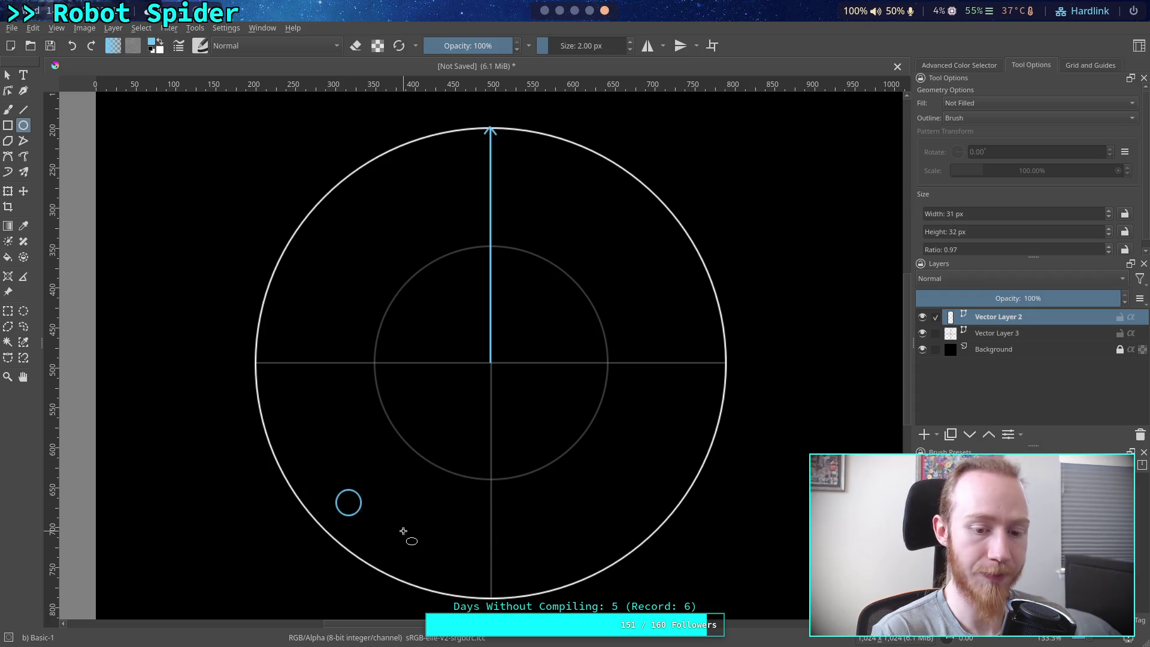
pyautogui.hotkey('ctrl', 'z')
pyautogui.moveTo(415, 394); pyautogui.dragTo(436, 415)
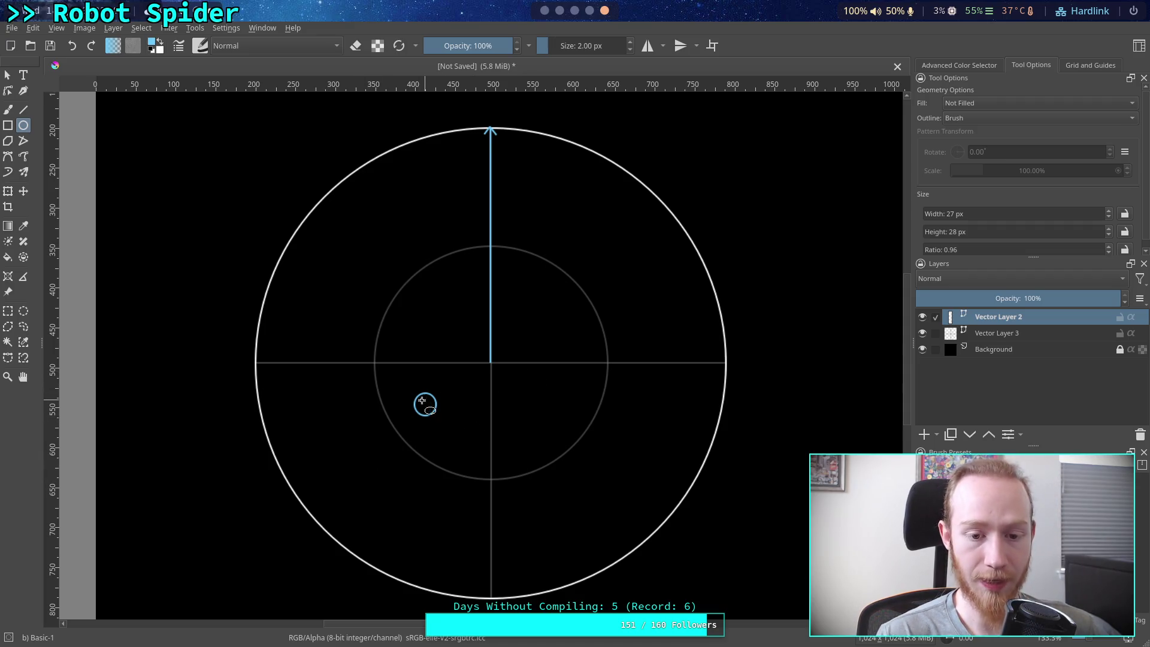
pyautogui.click(23, 110)
pyautogui.moveTo(424, 404)
pyautogui.mouseDown()
pyautogui.moveTo(670, 239)
pyautogui.moveTo(566, 316)
pyautogui.mouseUp()
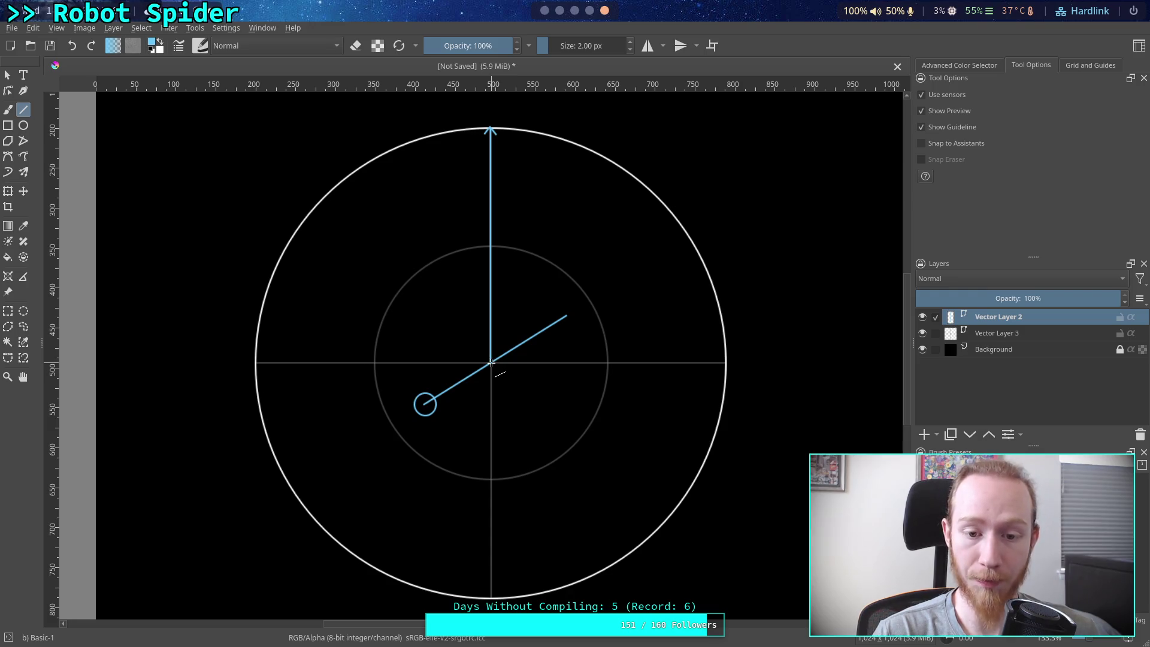
pyautogui.moveTo(490, 362); pyautogui.dragTo(386, 239)
pyautogui.moveTo(490, 361); pyautogui.dragTo(587, 462)
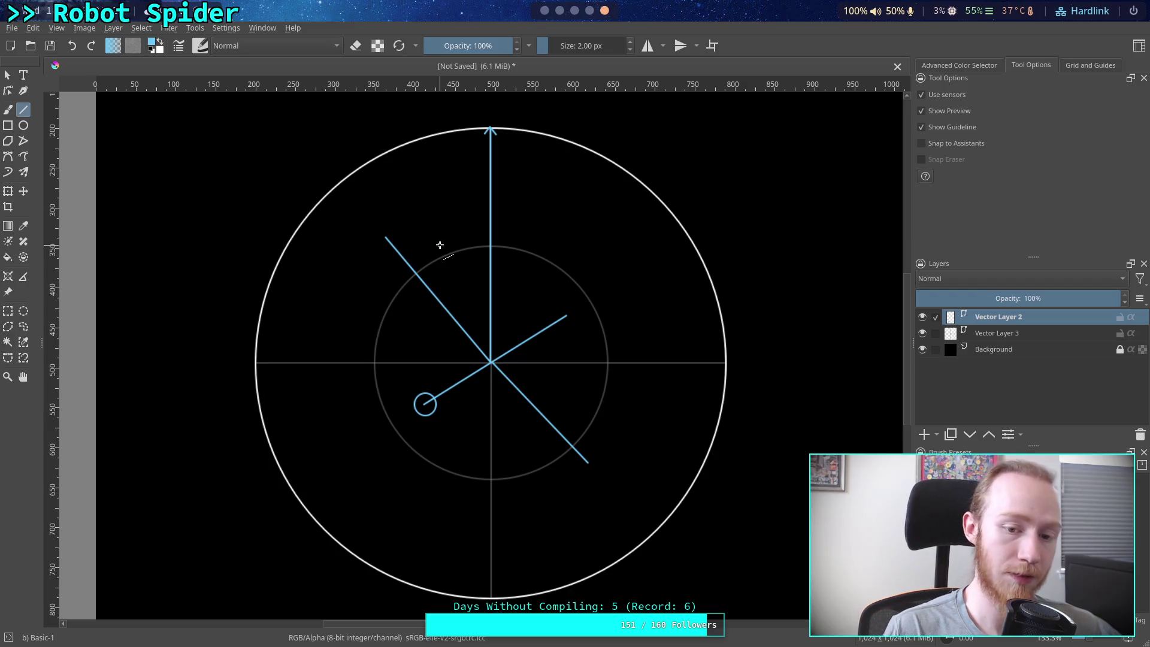
pyautogui.hotkey('ctrl', 'z')
pyautogui.hotkey('ctrl', 'z')
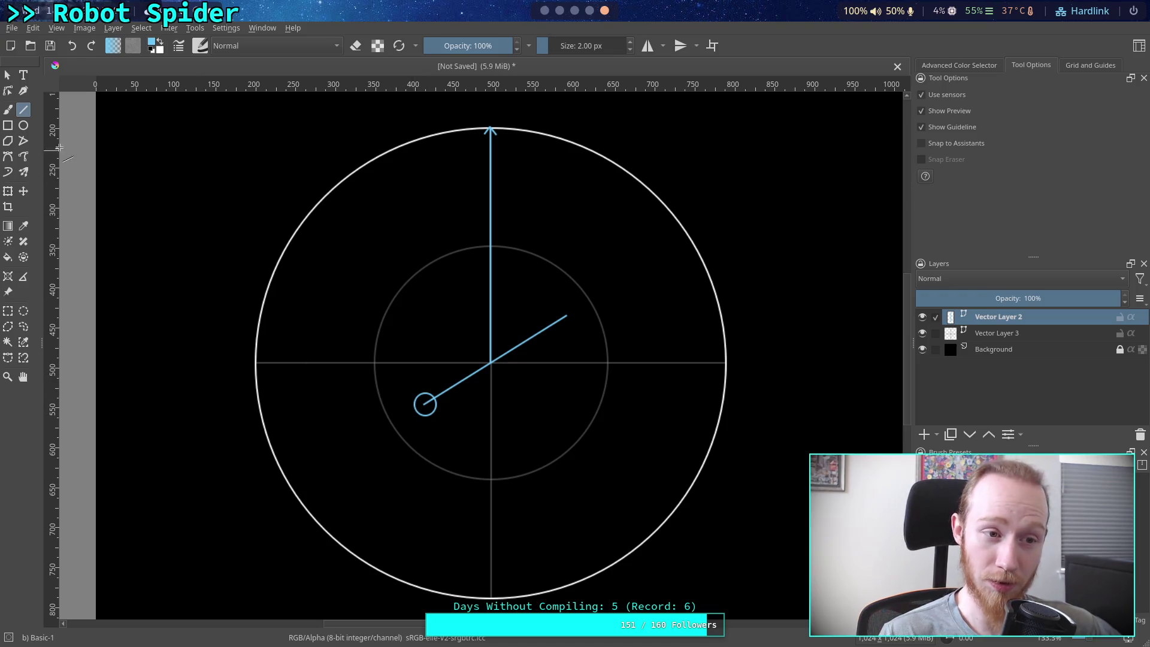
# Draw a second small light-blue circle, 36 px across, in the big circle's lower left
pyautogui.click(24, 126)
pyautogui.moveTo(351, 370); pyautogui.dragTo(374, 392)
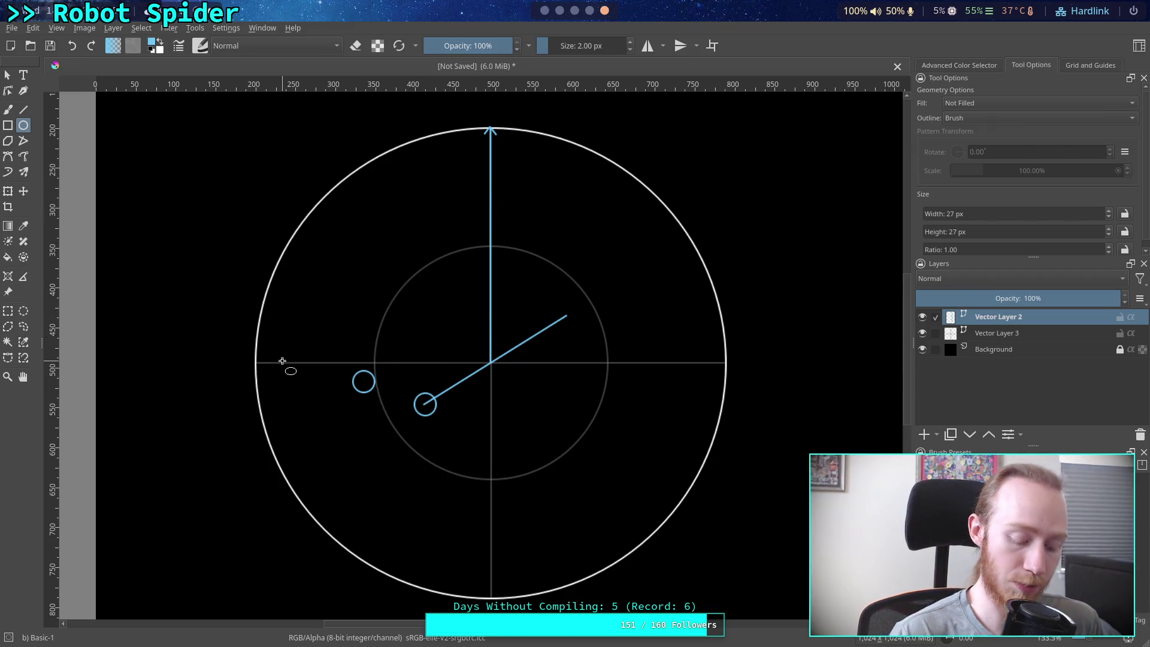
pyautogui.hotkey('ctrl', 'z')
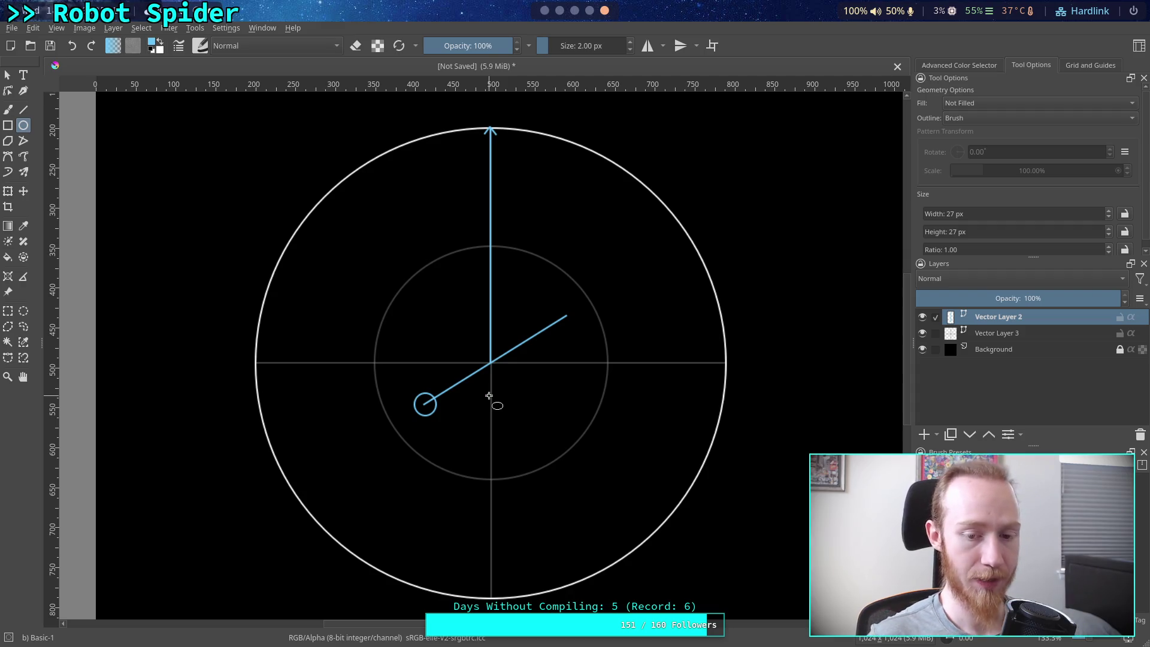
pyautogui.moveTo(402, 500); pyautogui.dragTo(431, 531)
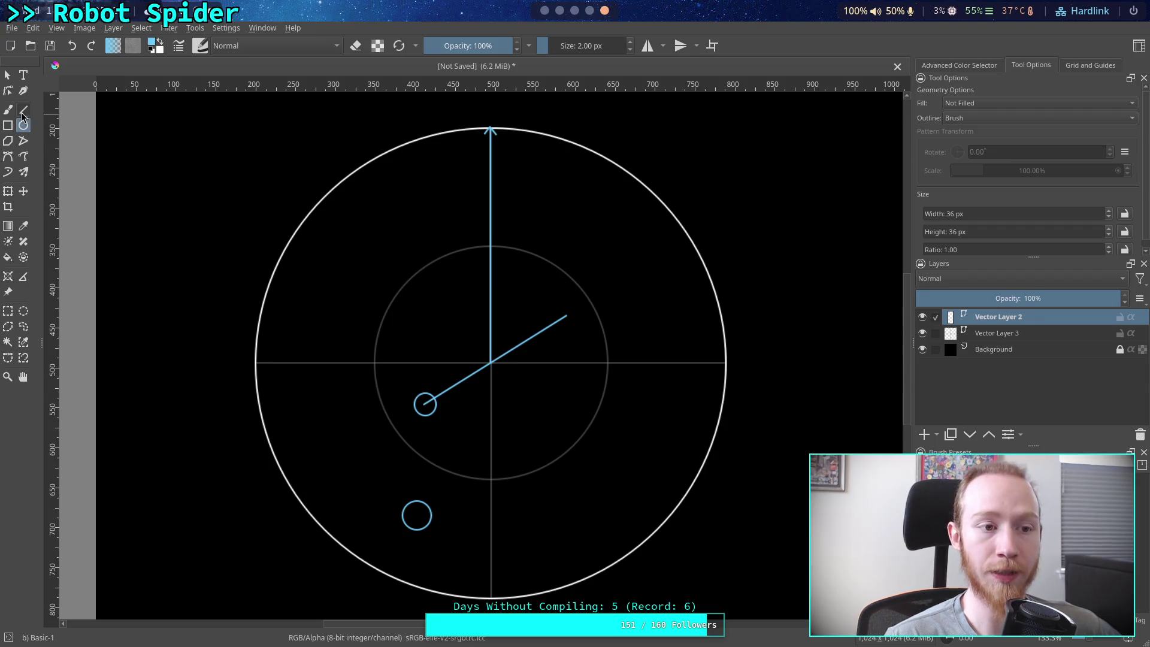
# Draw a blue line from the centre toward the upper left, then view the unit-circle reference image
pyautogui.click(23, 110)
pyautogui.moveTo(490, 361)
pyautogui.mouseDown()
pyautogui.moveTo(385, 236)
pyautogui.moveTo(373, 239)
pyautogui.moveTo(412, 221)
pyautogui.mouseUp()
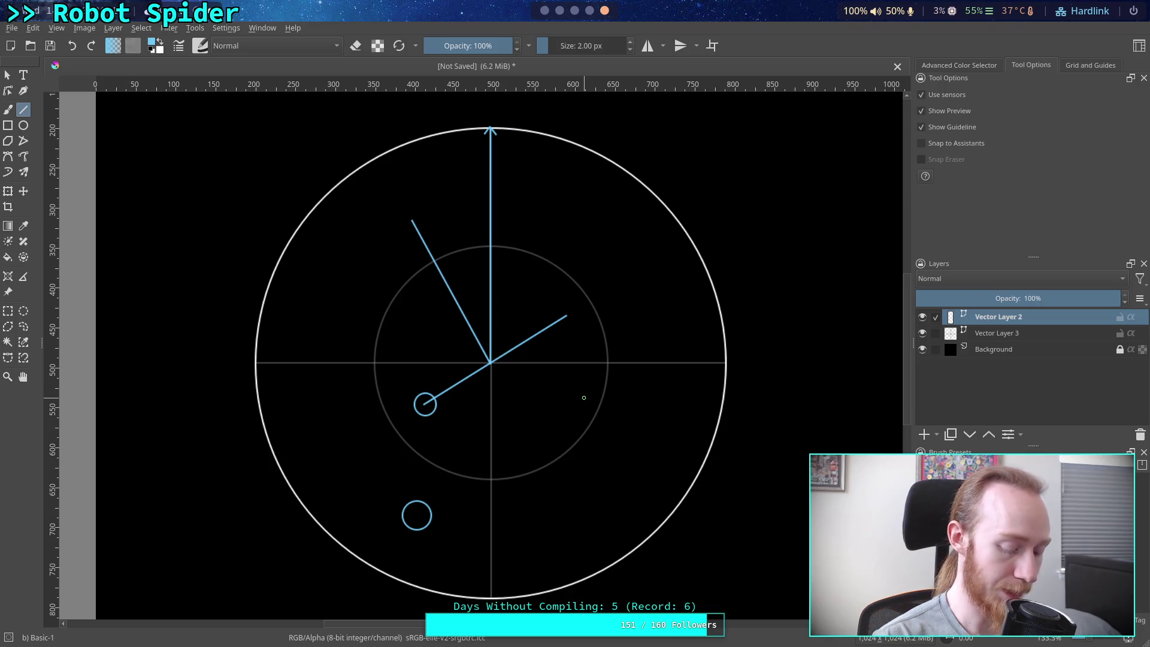
pyautogui.press('super+4')
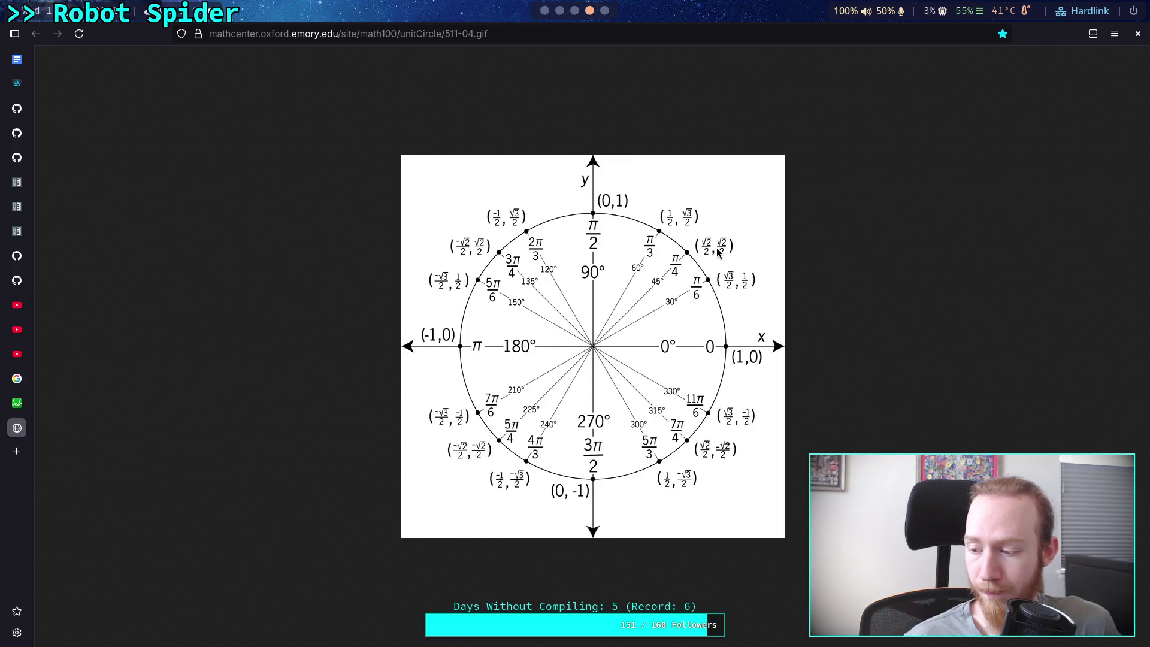
pyautogui.click(575, 10)
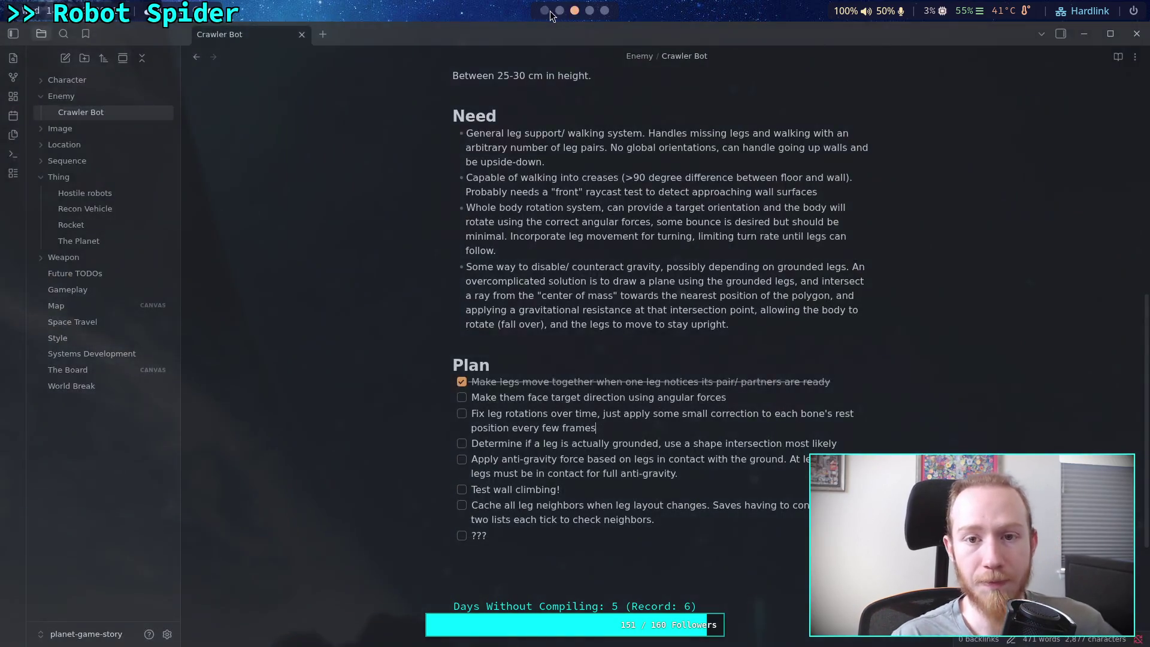
# Leave the Obsidian notes and return to the Krita circle diagram
pyautogui.click(544, 10)
pyautogui.press('super+5')
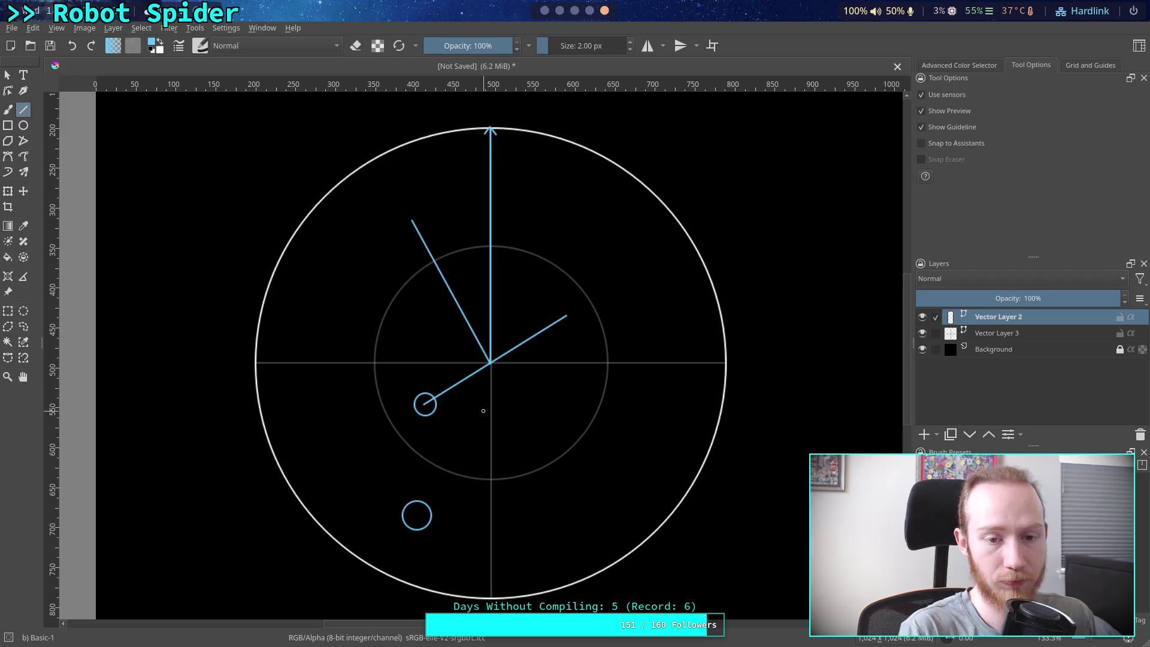
# Start a float y_dot line in _solve_rotation, drafting a goal_forward.dot() expression
pyautogui.hotkey('alt', 'Tab')
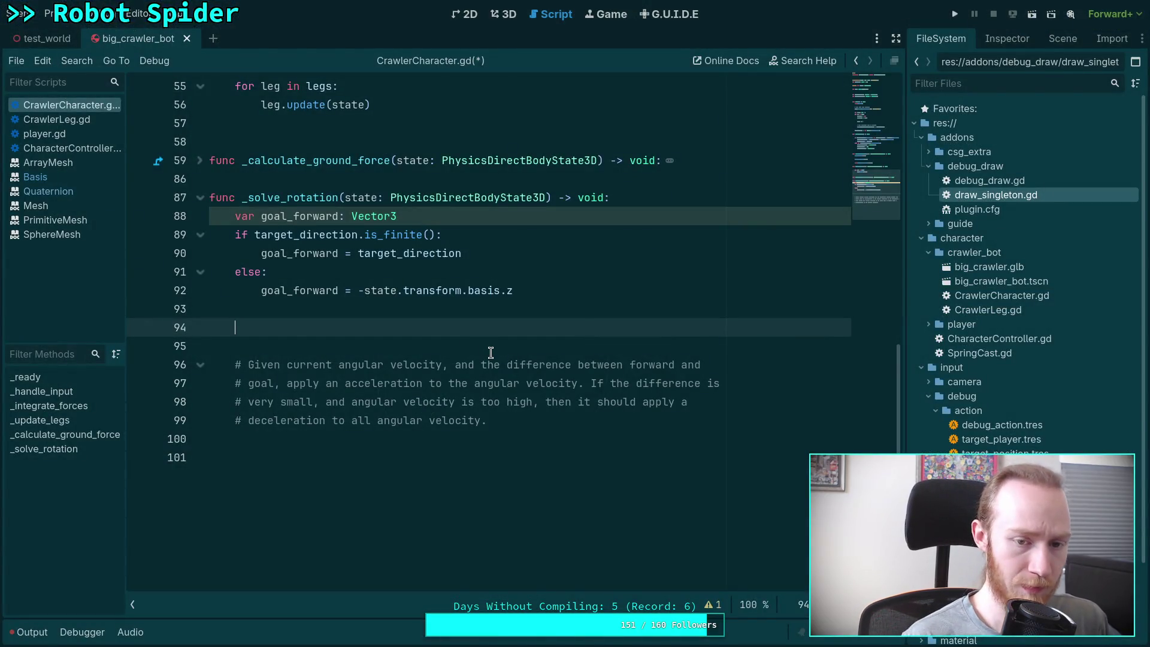
pyautogui.write('var ')
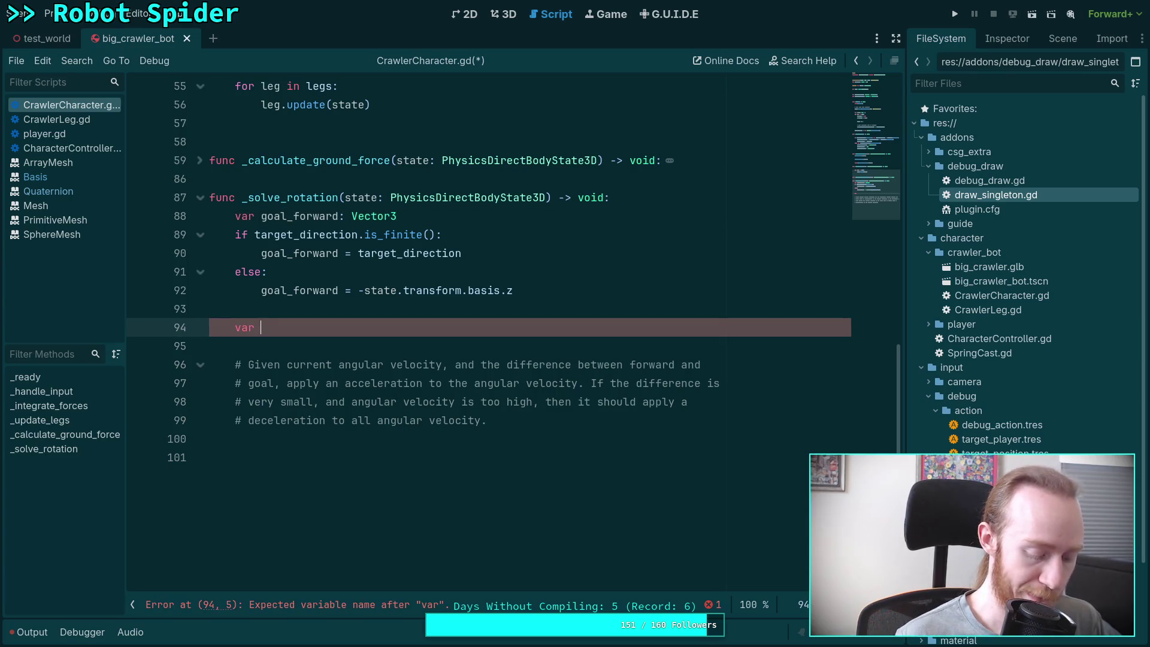
pyautogui.write('y_dot: float =')
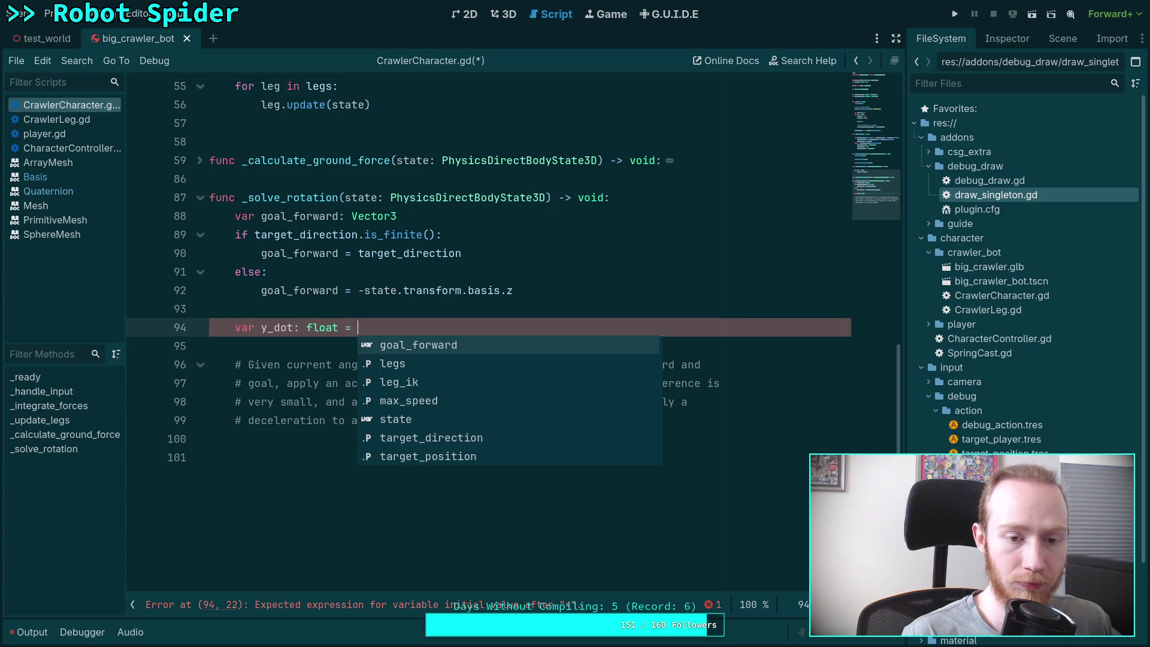
pyautogui.write(' goal')
pyautogui.press('BackSpace')
pyautogui.press('Return')
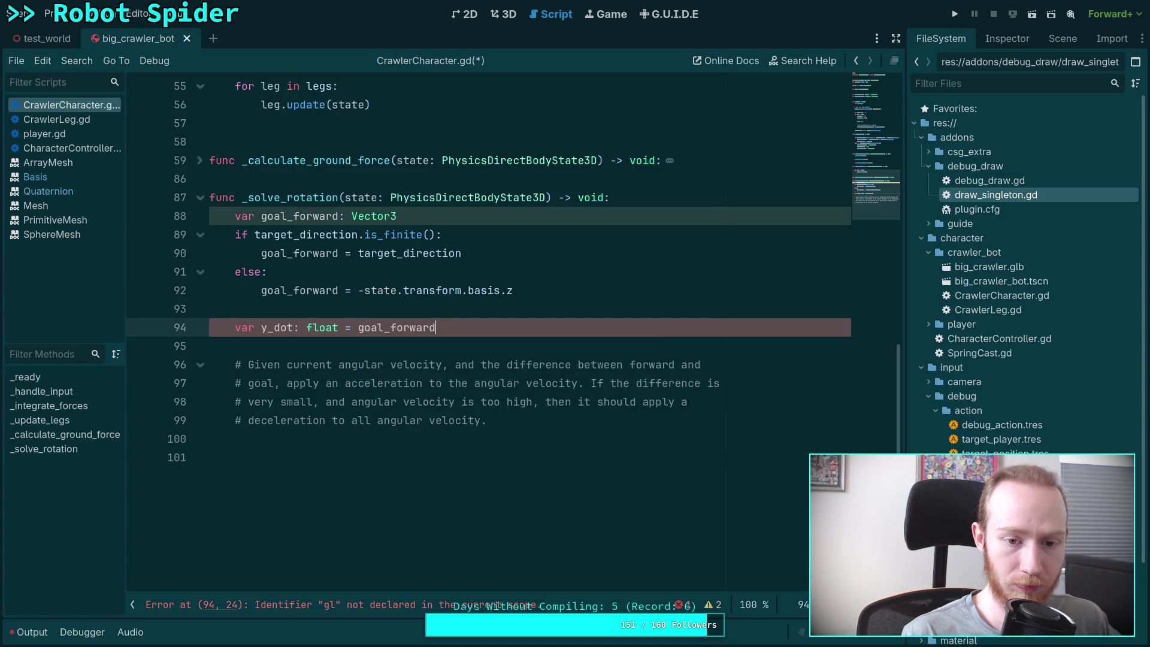
pyautogui.write('.dot')
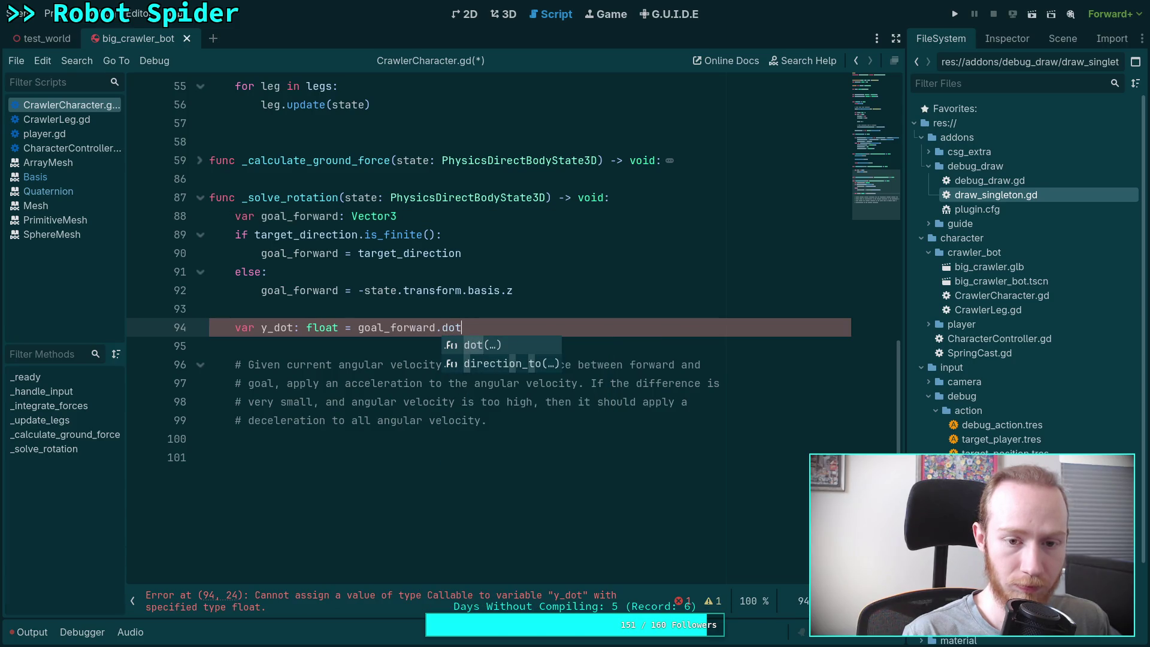
pyautogui.press('Return')
pyautogui.press('BackSpace')
pyautogui.press('BackSpace')
pyautogui.press('BackSpace')
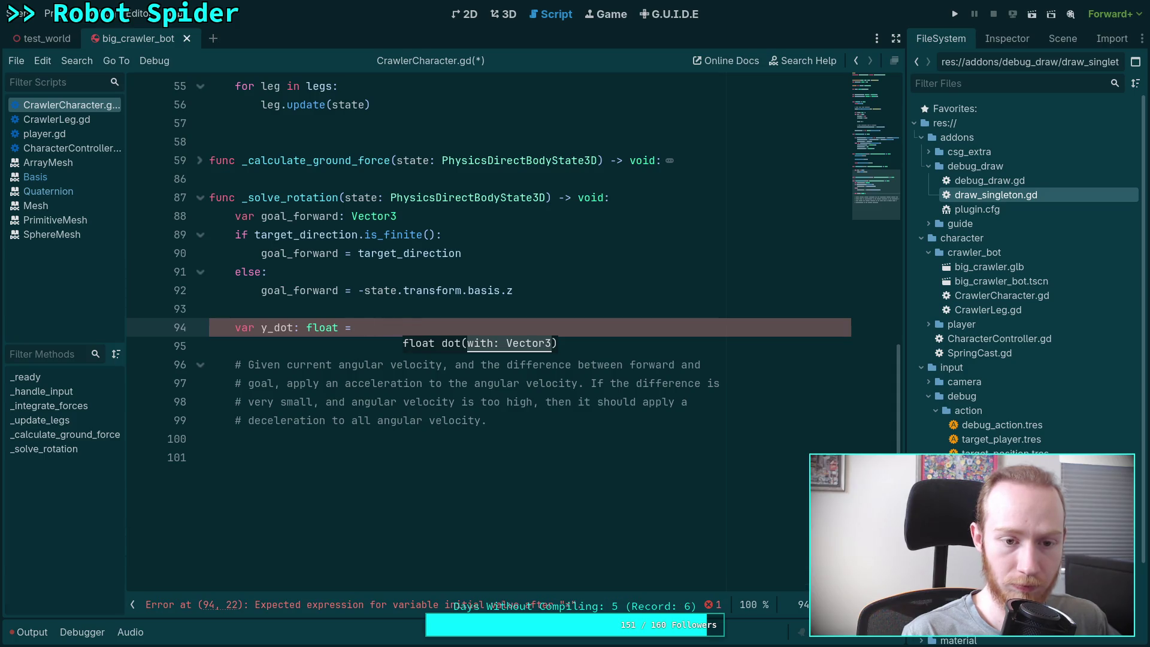
pyautogui.write('state.transform.basis')
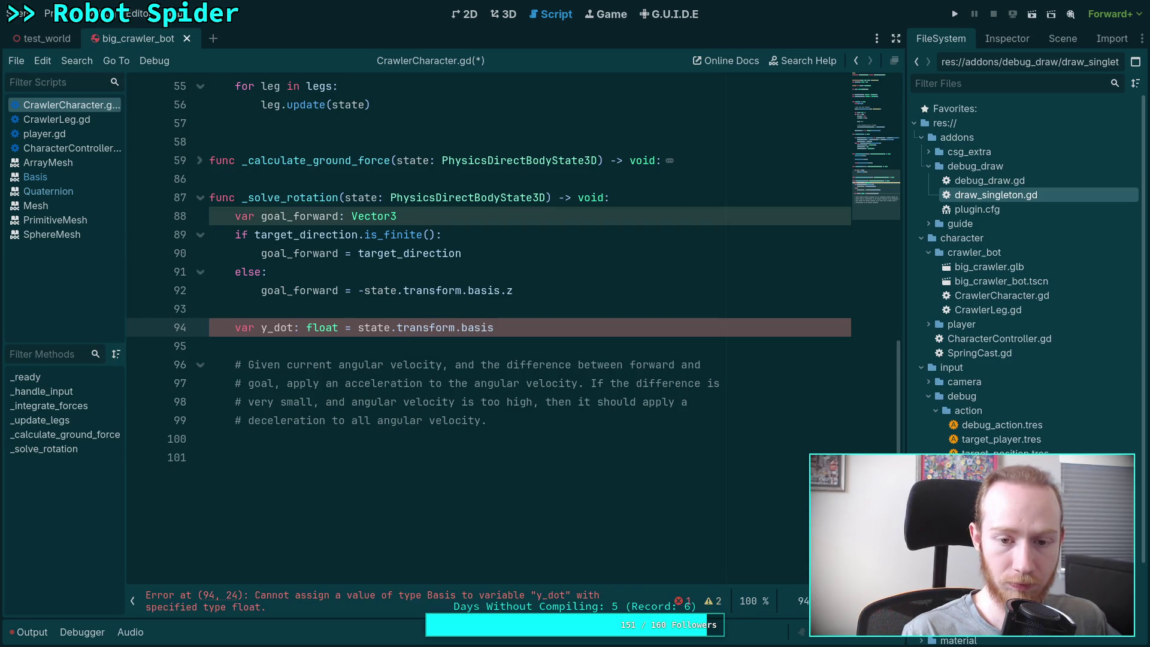
pyautogui.press('BackSpace')
pyautogui.press('BackSpace')
pyautogui.press('BackSpace')
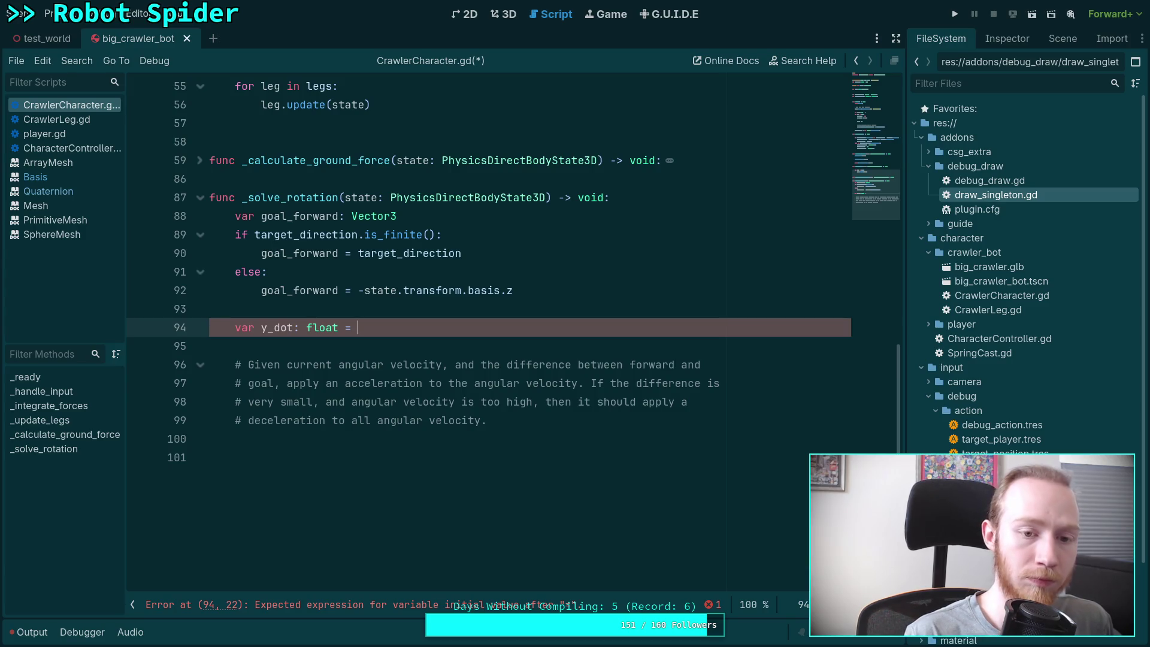
pyautogui.write('goal_')
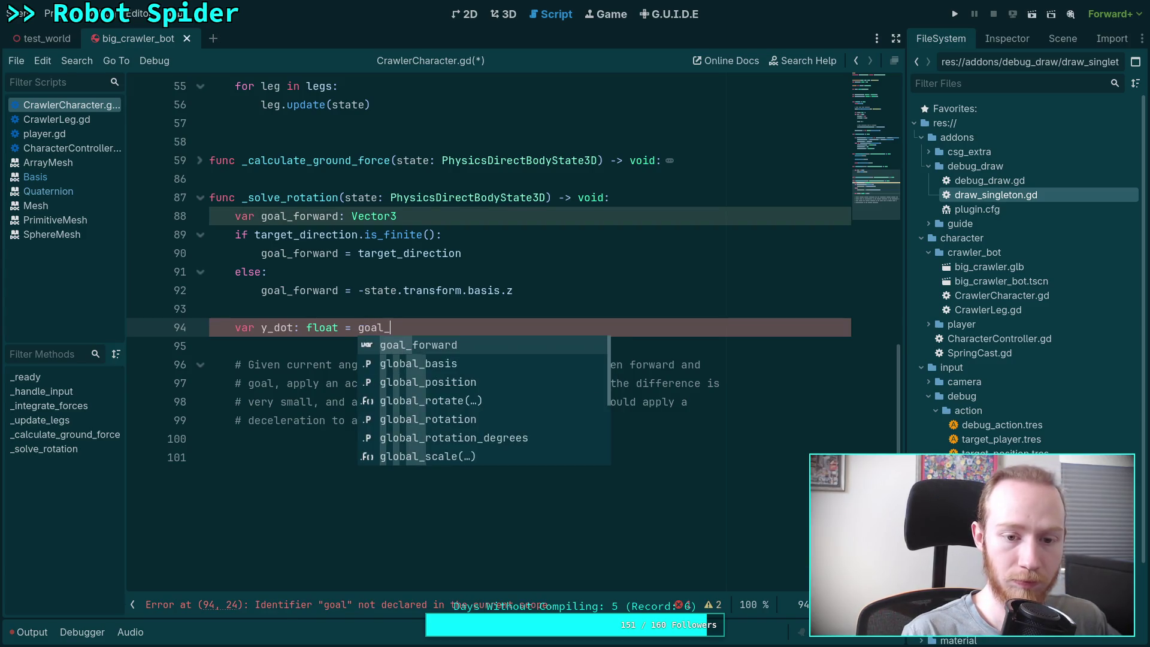
pyautogui.press('Return')
pyautogui.write('dot')
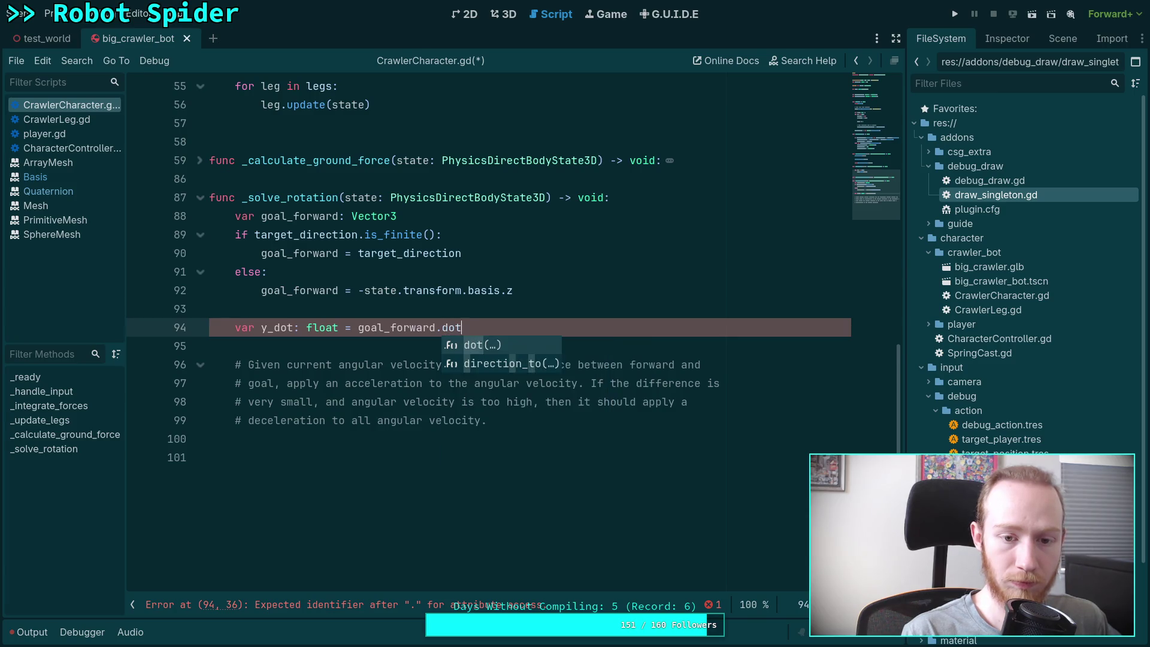
pyautogui.press('Return')
pyautogui.write('-state')
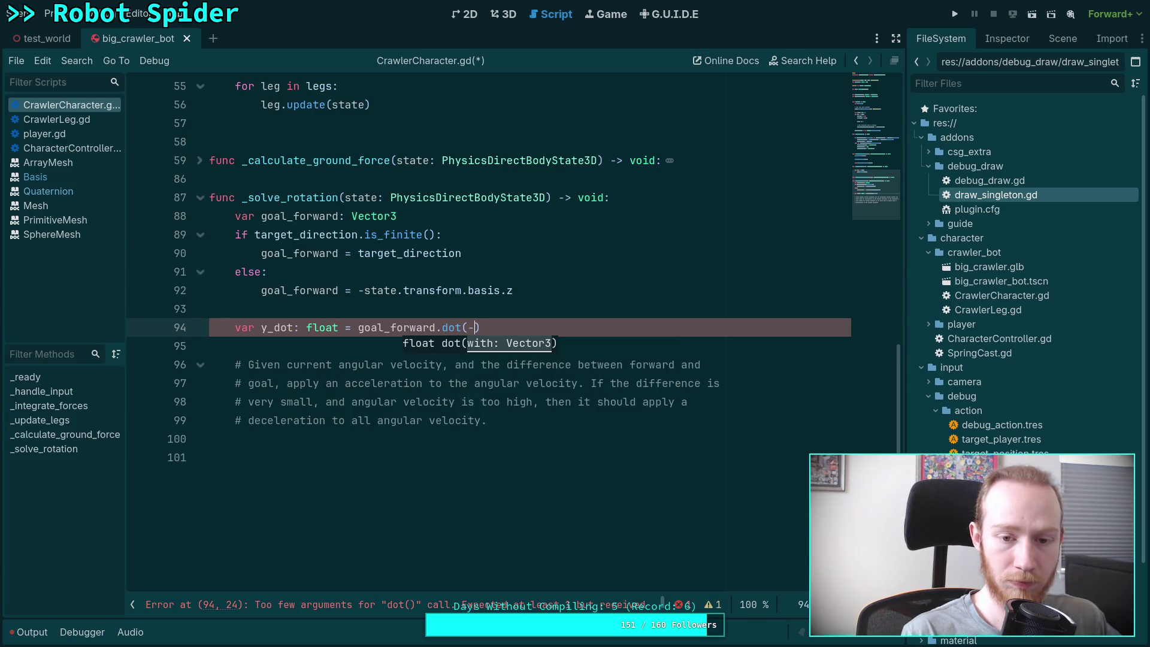
pyautogui.write('.transform.bas')
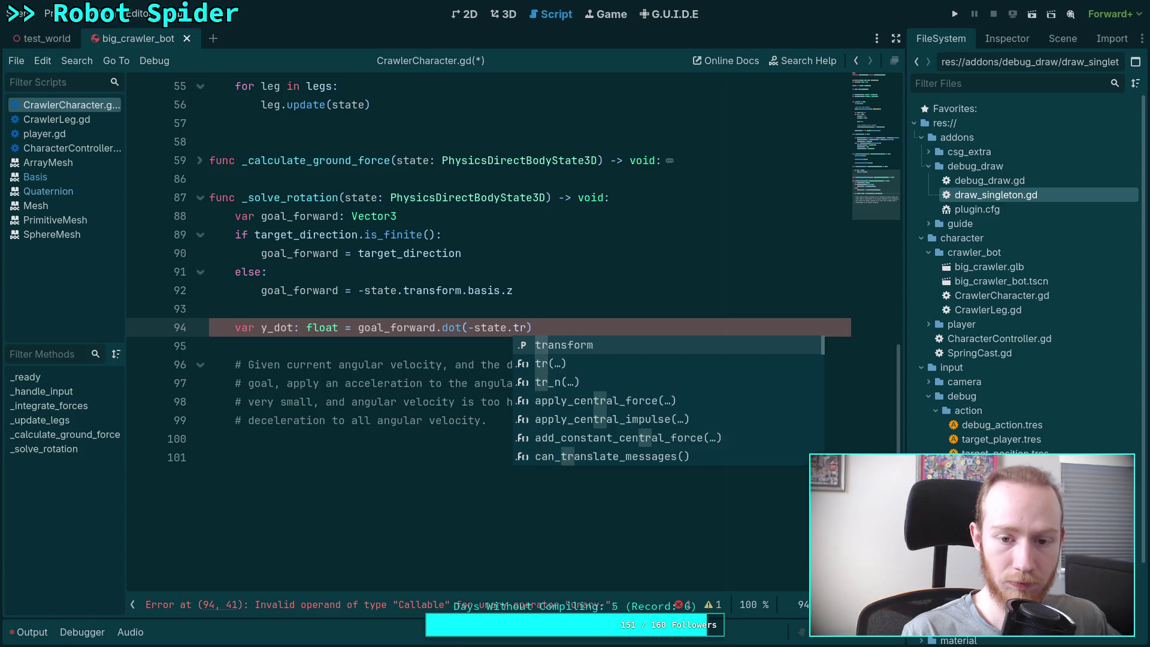
pyautogui.press('Return')
# Rewrite y_dot as state.transform.basis.tdoty(goal_forward) and add a blank line above it
pyautogui.press('BackSpace')
pyautogui.press('BackSpace')
pyautogui.press('BackSpace')
pyautogui.press('BackSpace')
pyautogui.press('BackSpace')
pyautogui.press('BackSpace')
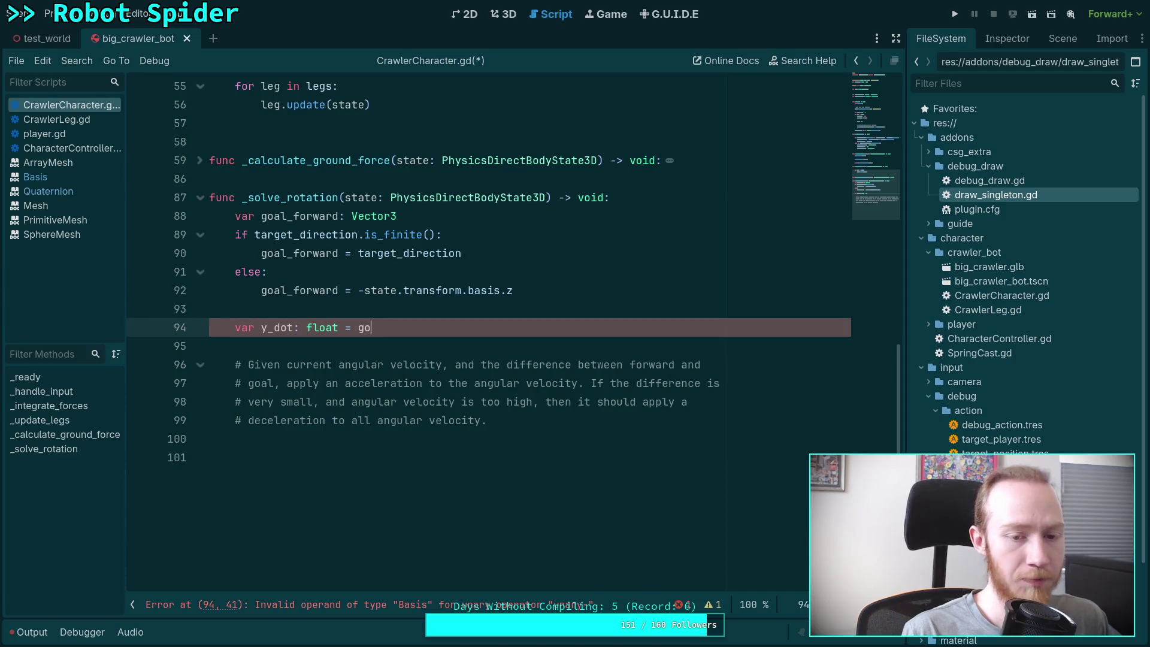
pyautogui.write('state.tr')
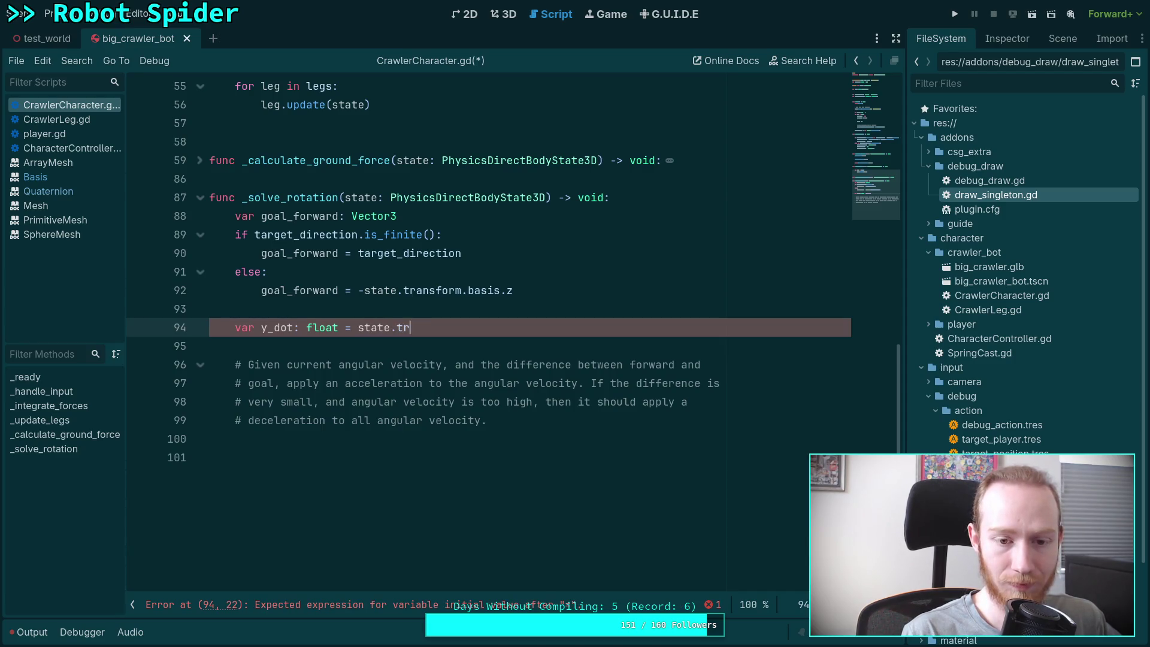
pyautogui.write('ansform.basis.y')
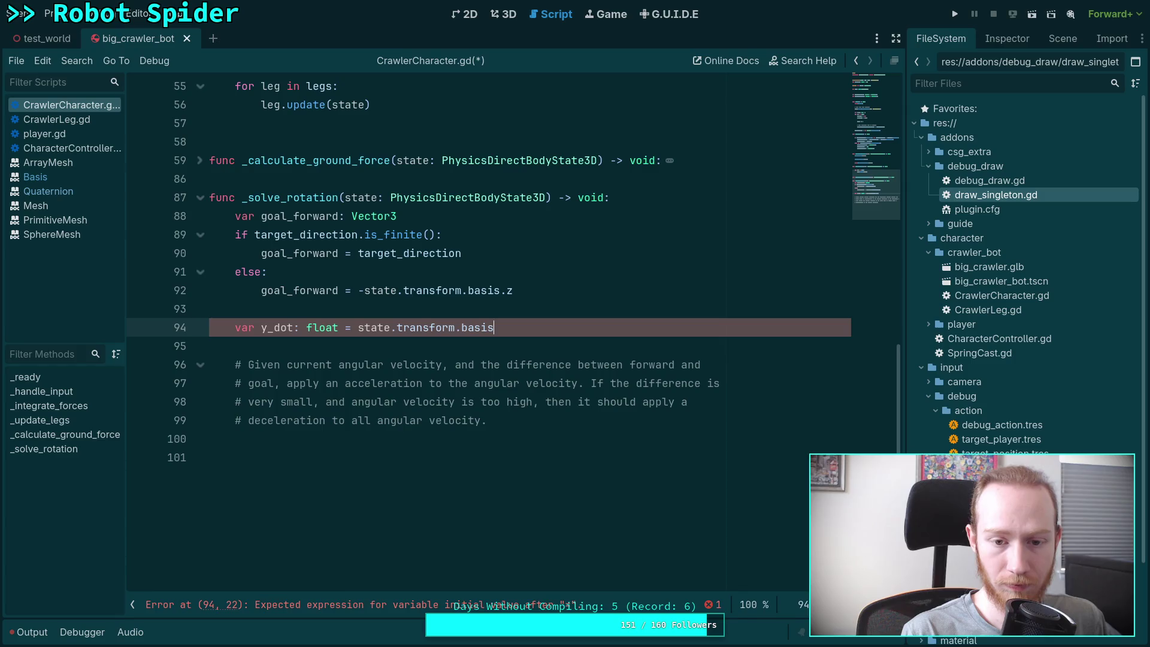
pyautogui.press('Down')
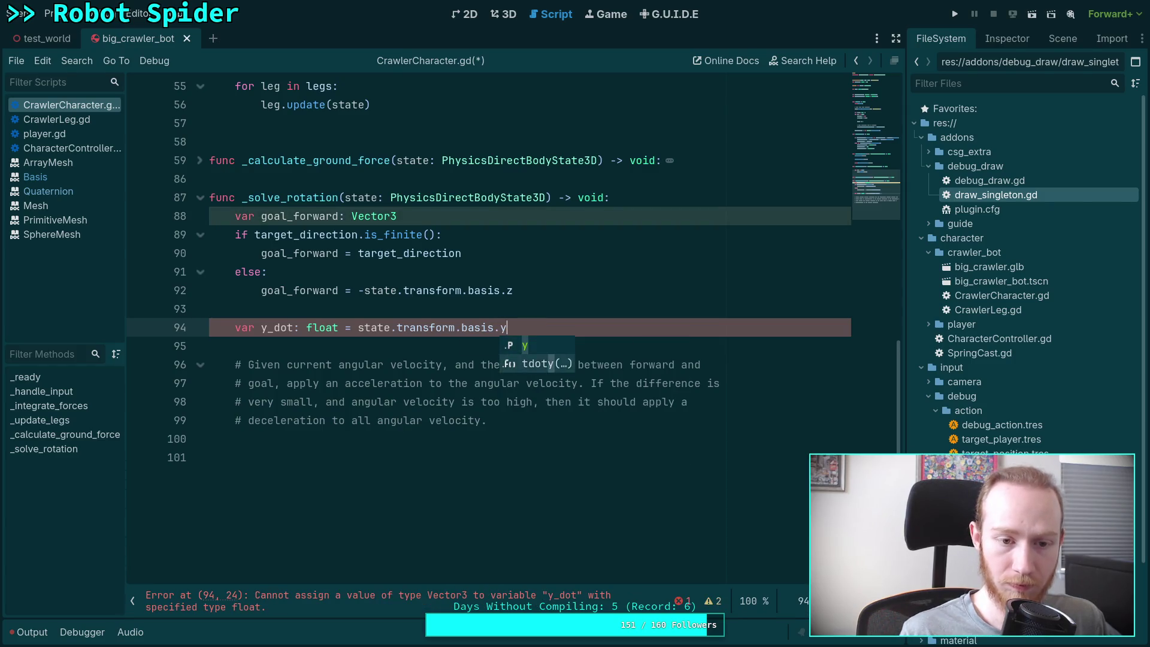
pyautogui.press('Return')
pyautogui.write('goal')
pyautogui.press('Return')
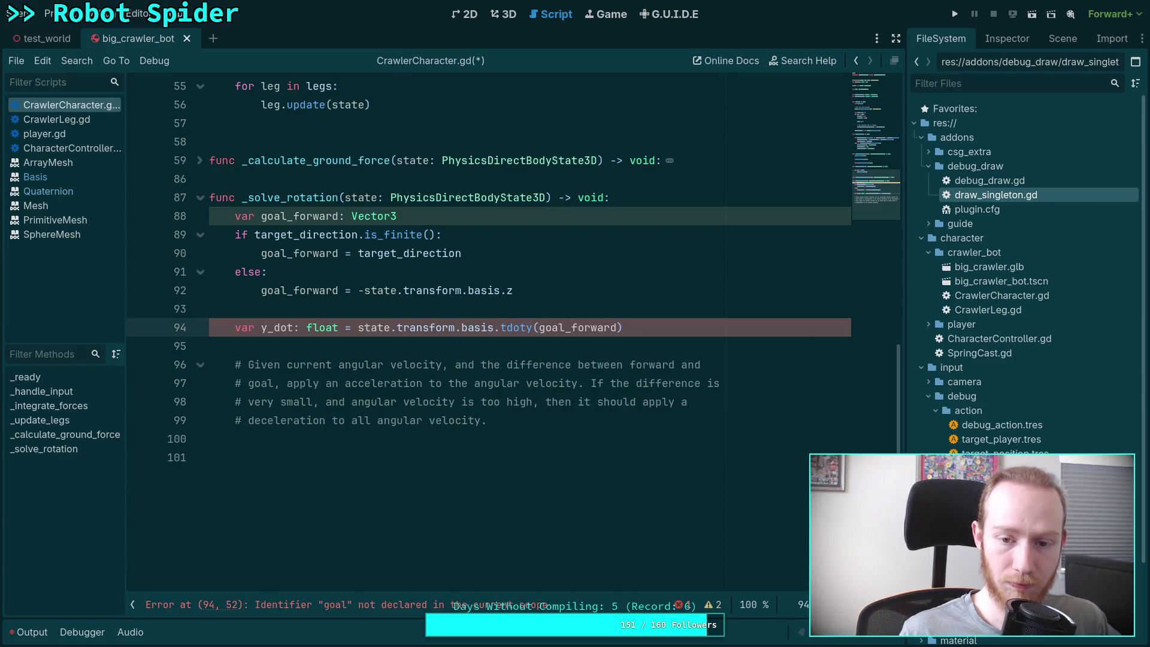
pyautogui.press('Return')
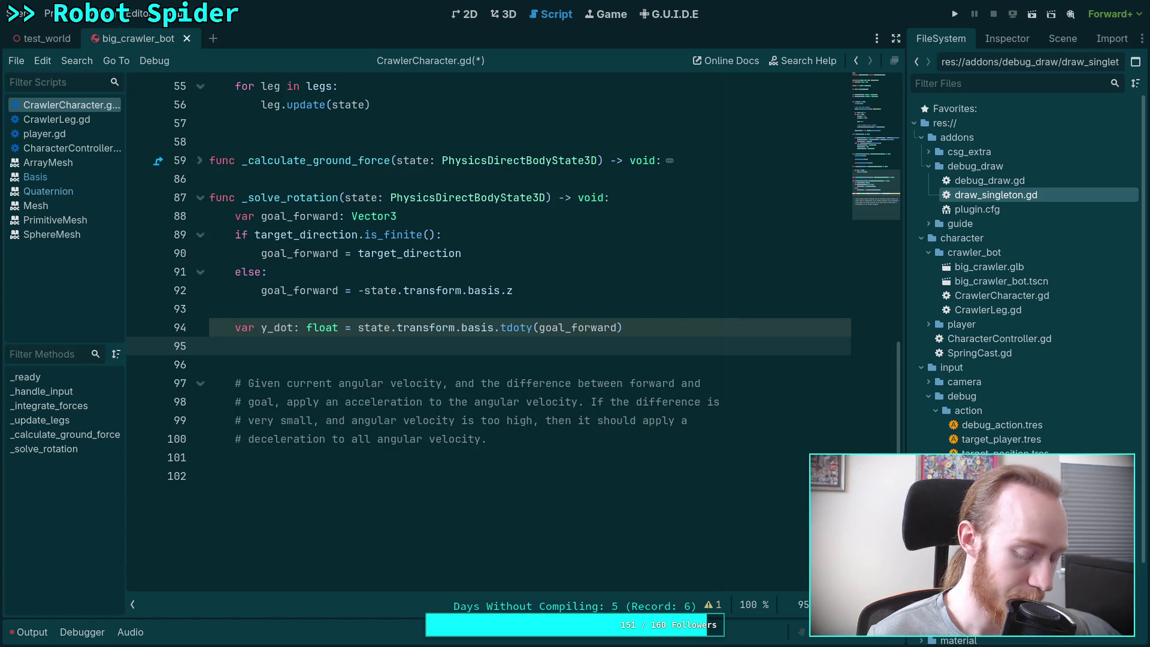
pyautogui.press('Up')
pyautogui.hotkey('ctrl', 'shift', 'Return')
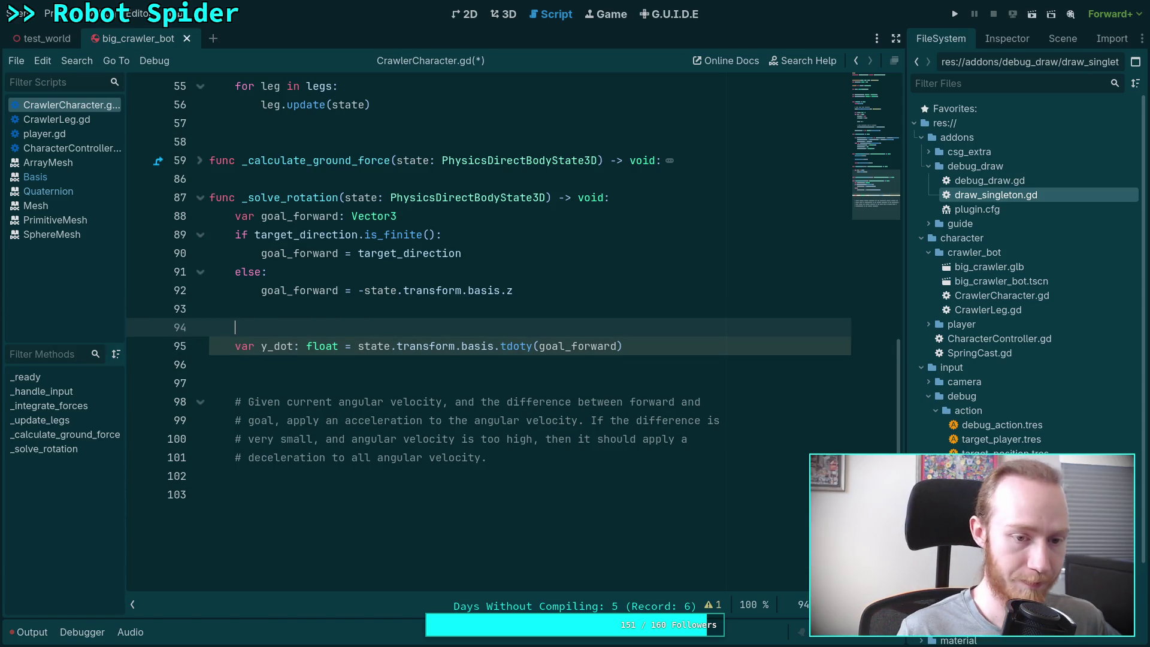
# Write const SQRT3_HALF: float = sqrt(3.0) * 0.5 above the y_dot line
pyautogui.write('const')
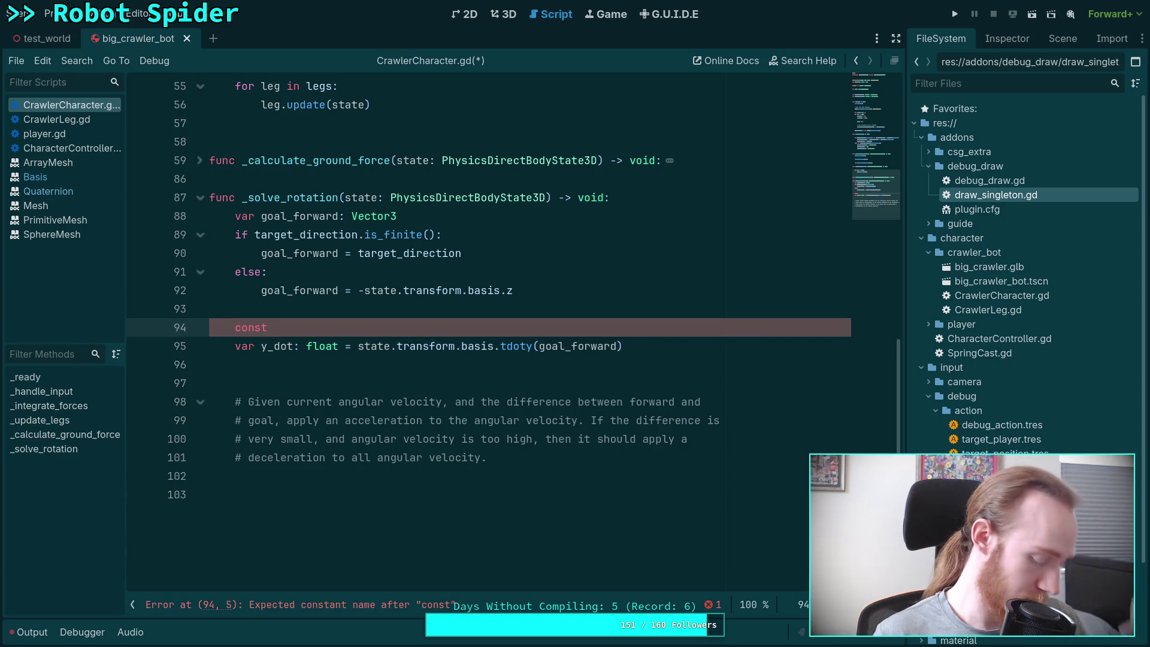
pyautogui.press('super+Right')
pyautogui.press('super+Right')
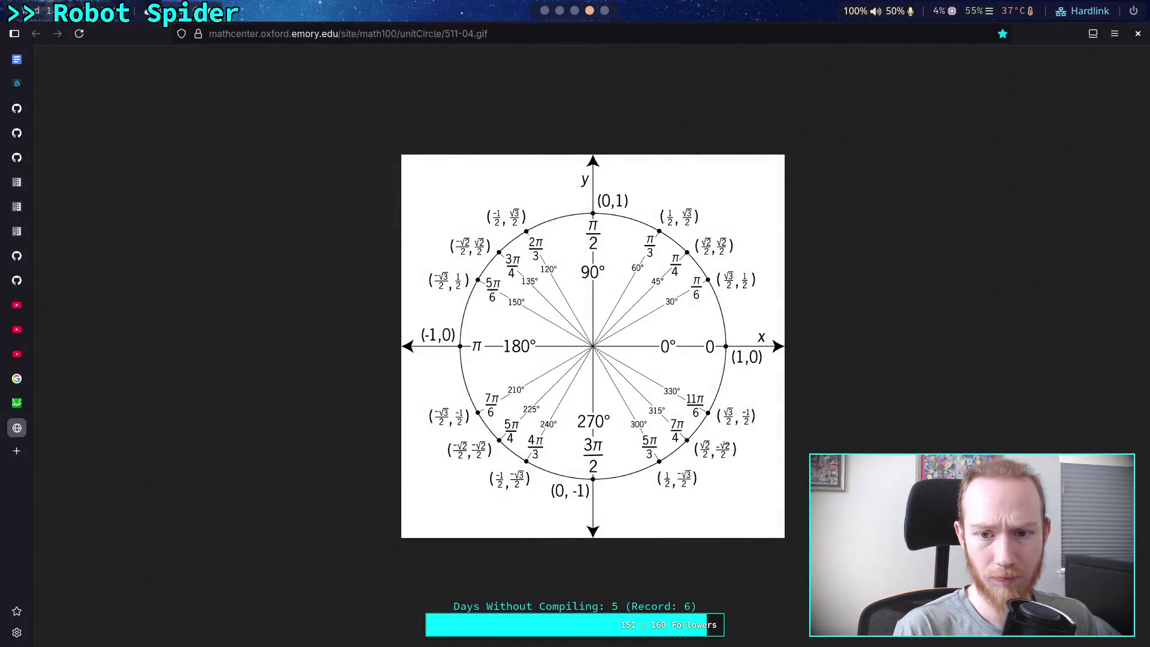
pyautogui.press('super+Left')
pyautogui.press('super+Left')
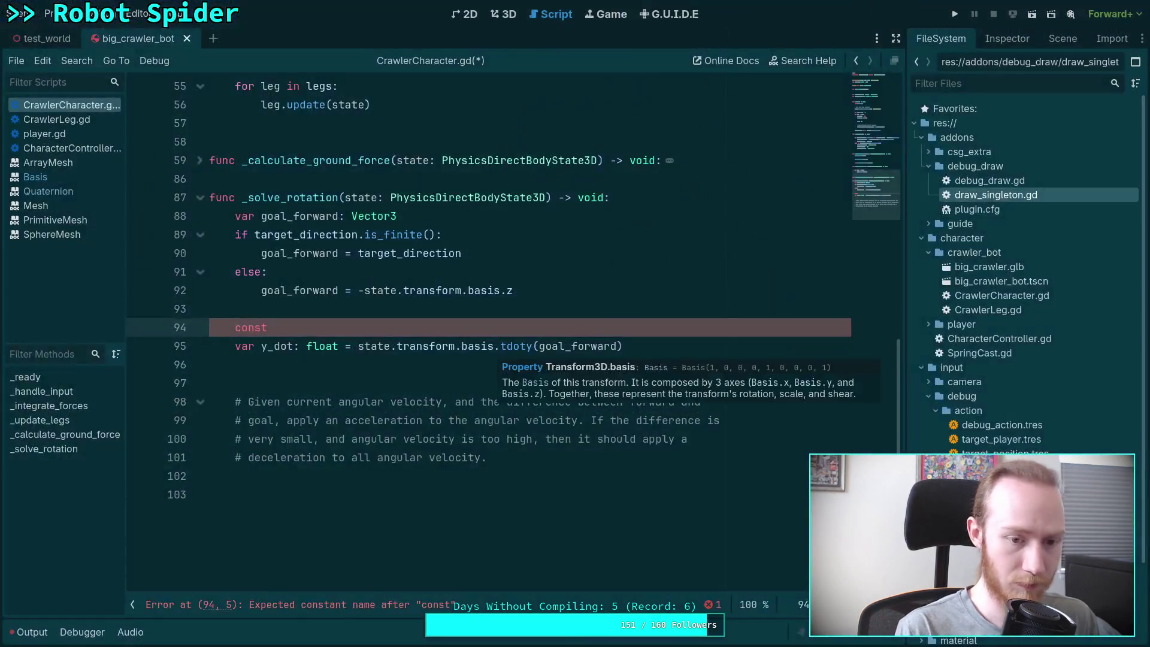
pyautogui.write('SQRT3_2')
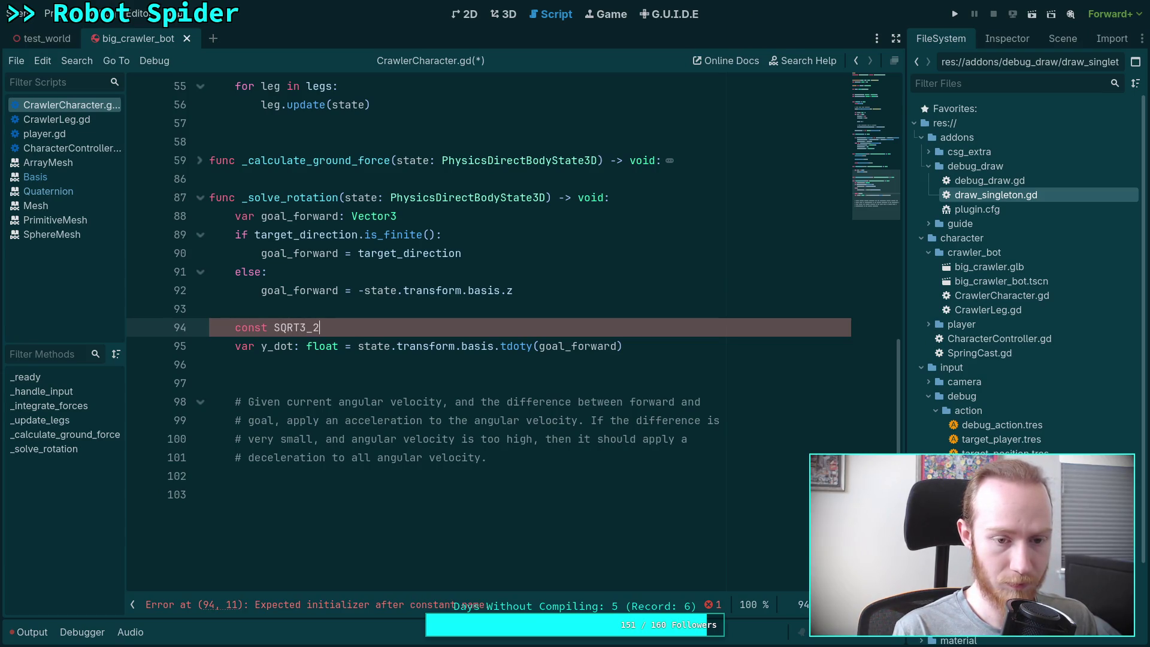
pyautogui.press('BackSpace')
pyautogui.write('HALG')
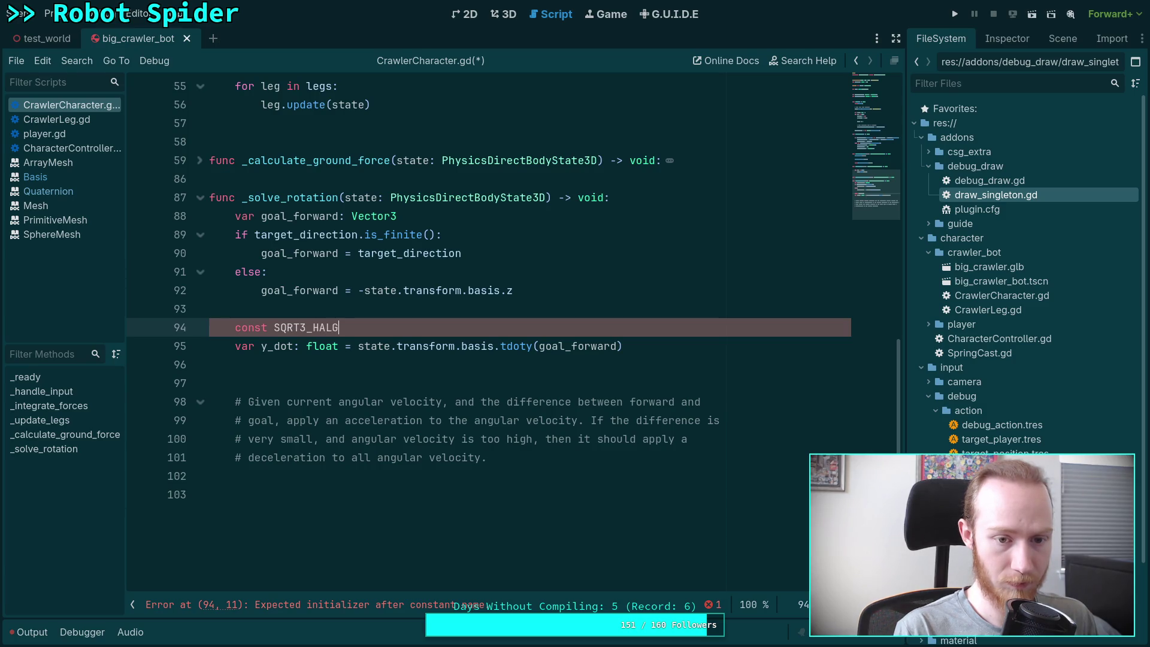
pyautogui.press('BackSpace')
pyautogui.press('BackSpace')
pyautogui.press('BackSpace')
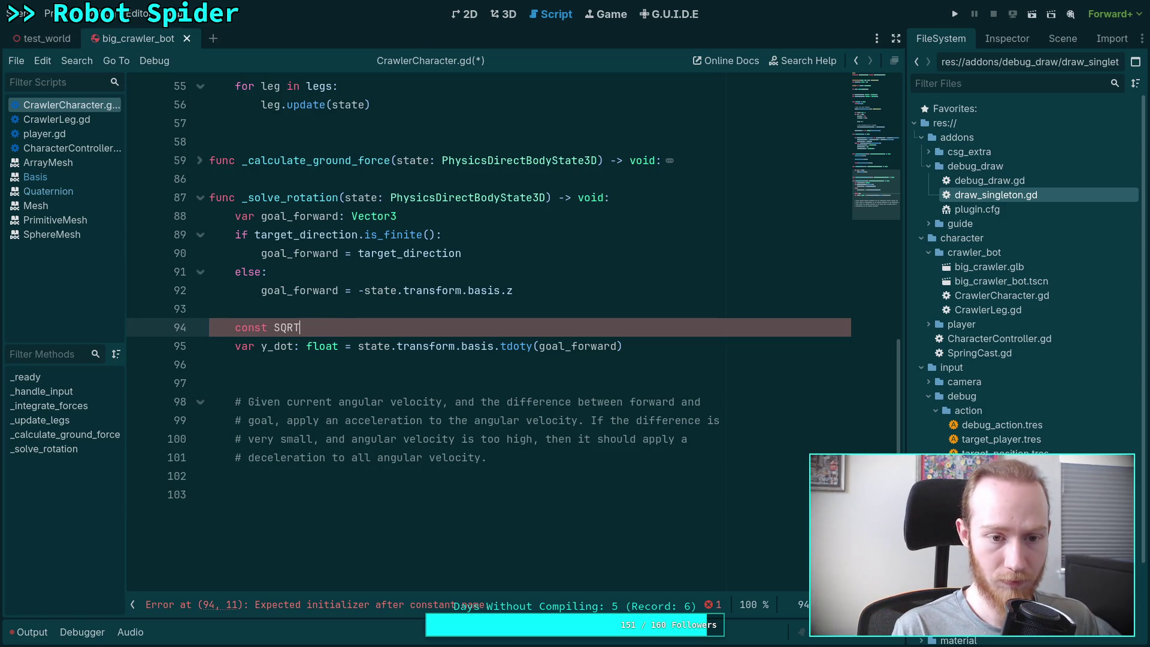
pyautogui.write('3_HALF')
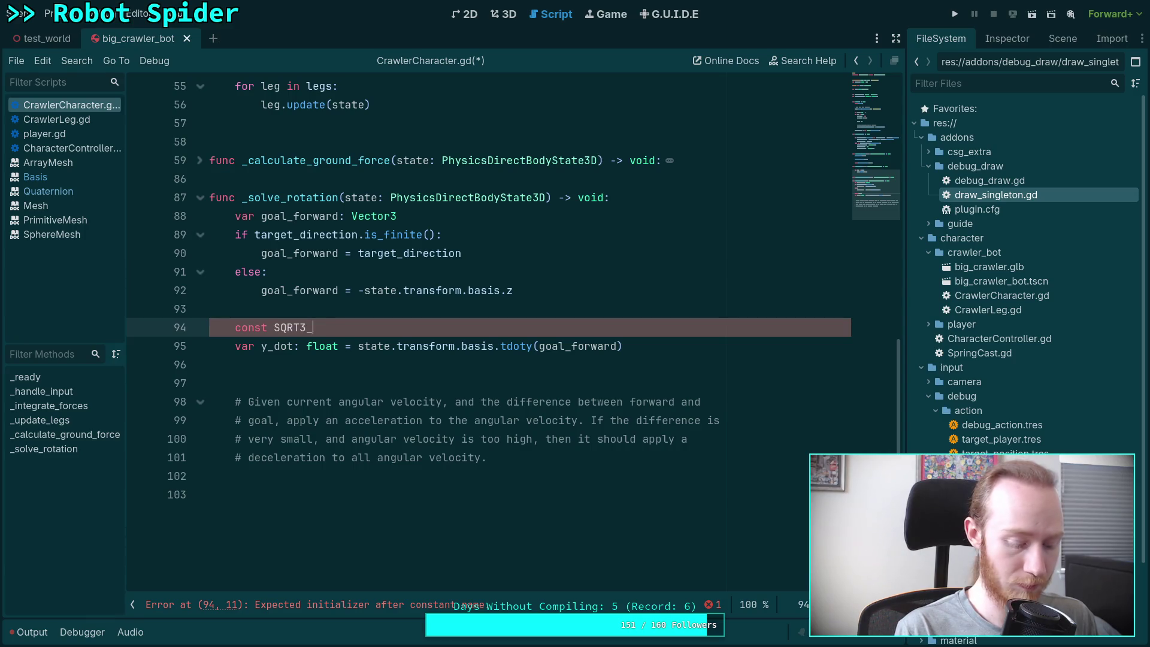
pyautogui.press('BackSpace')
pyautogui.write(': float = ')
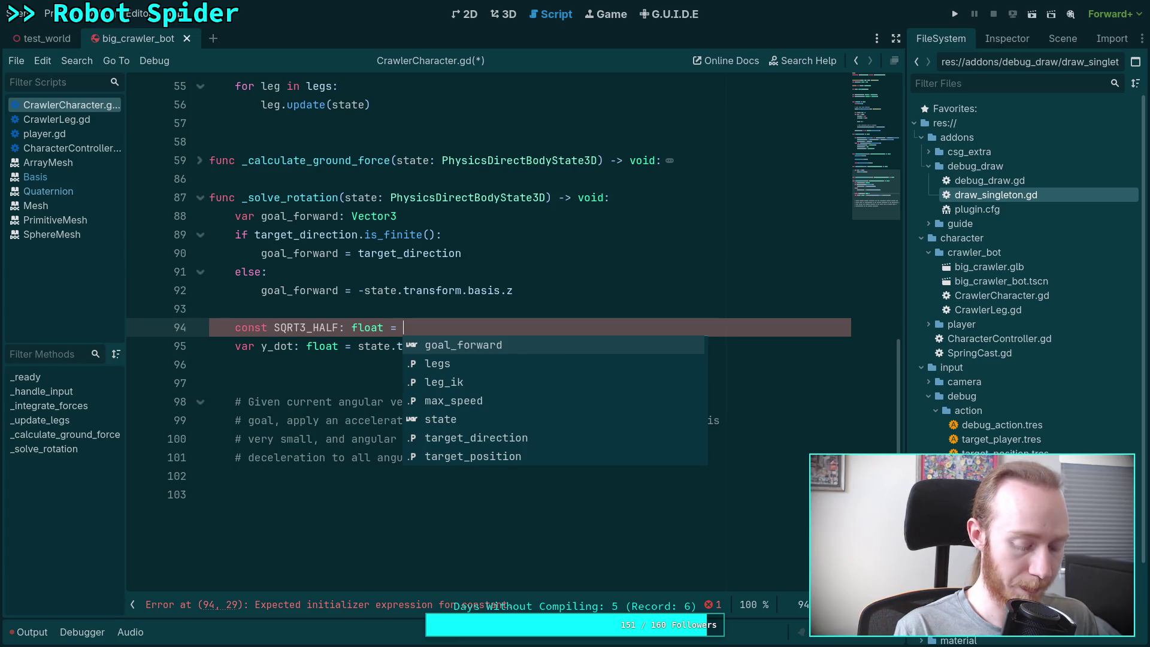
pyautogui.write('sqrt')
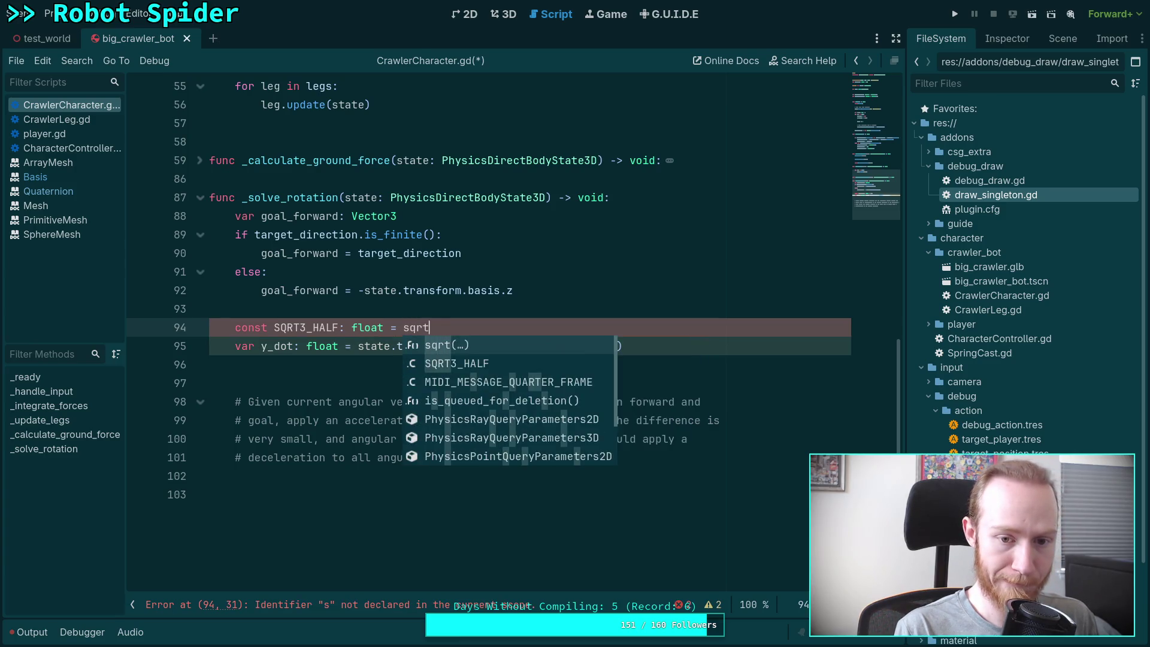
pyautogui.write('(3')
pyautogui.write('.0) * ')
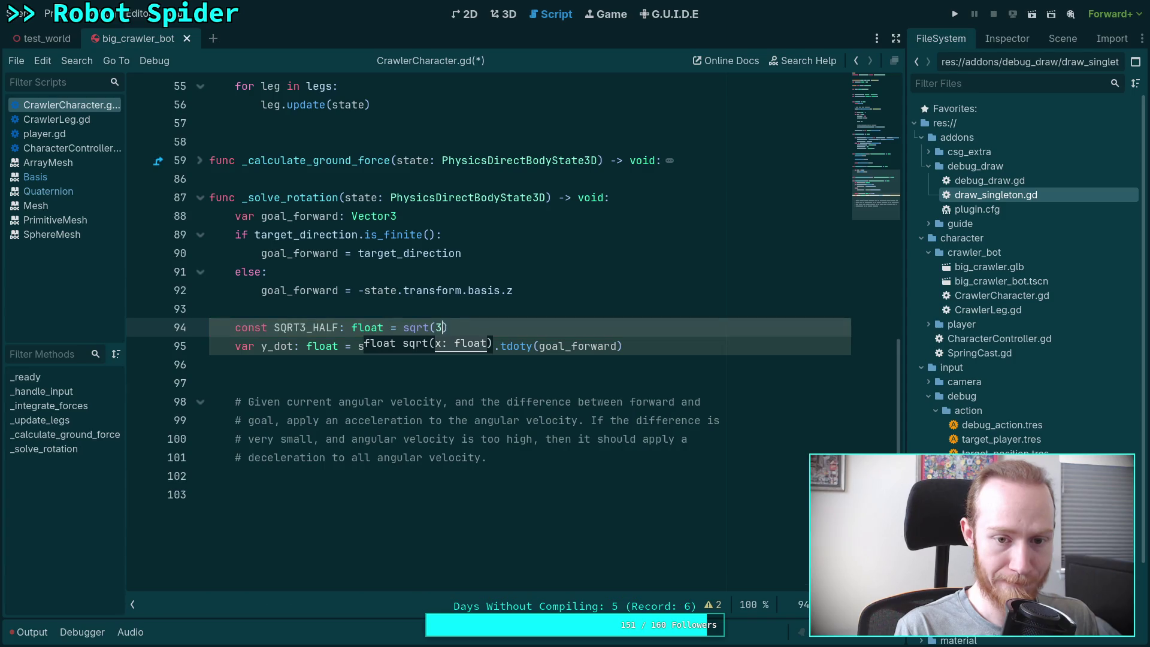
pyautogui.write('0.5')
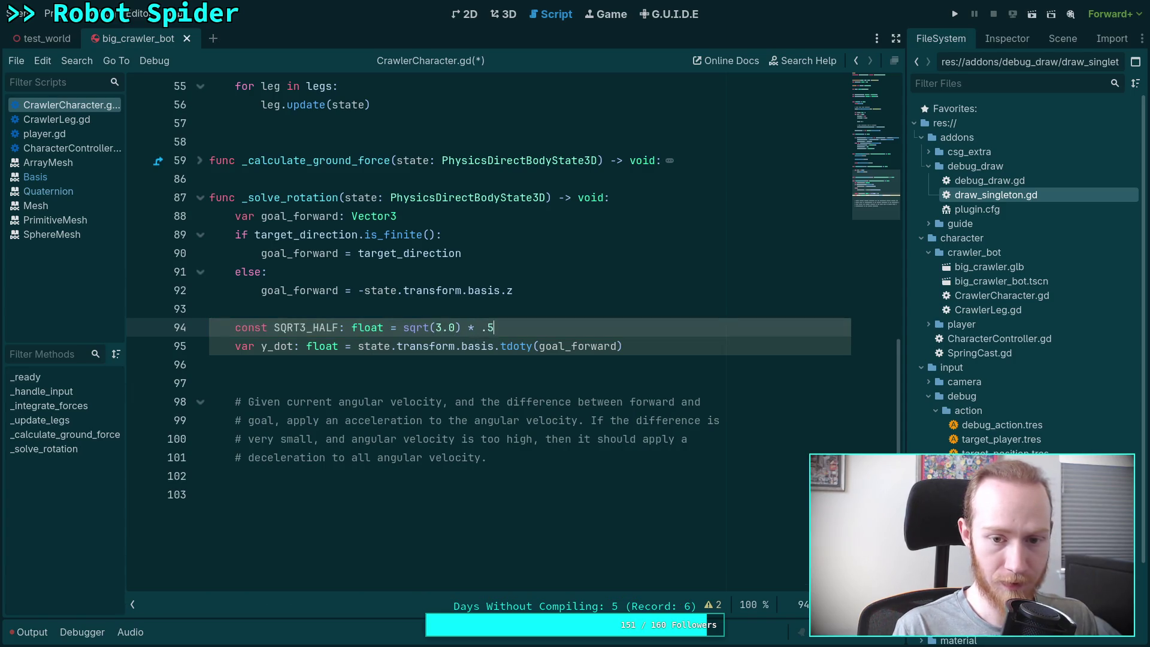
pyautogui.click(236, 364)
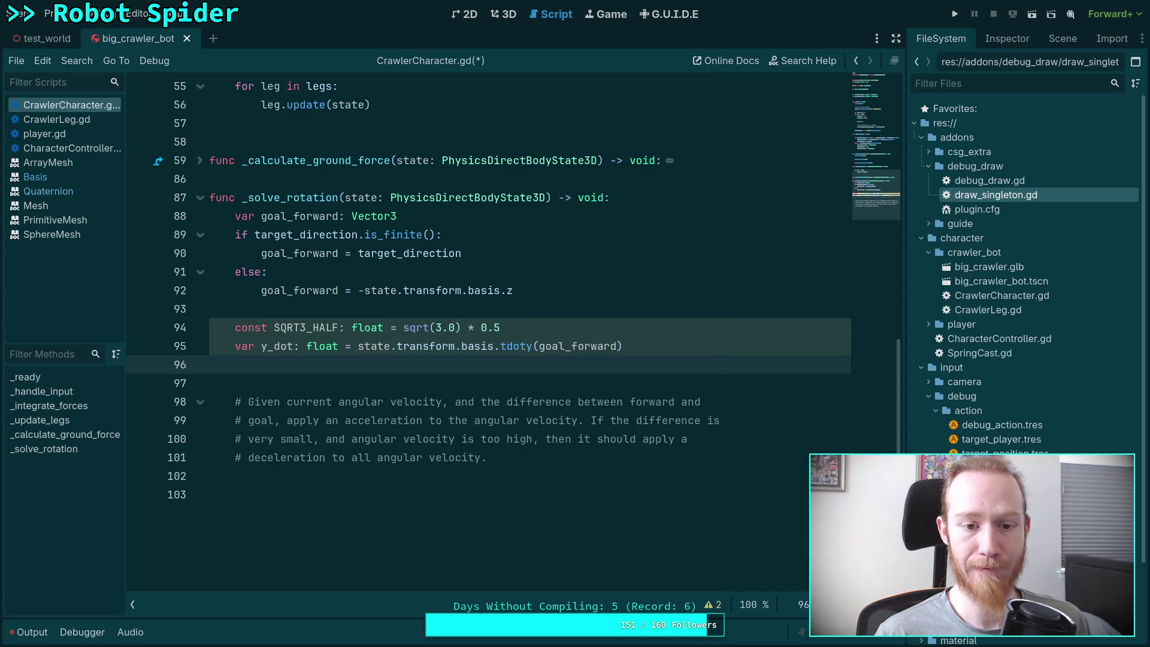
# Write the condition if y_dot >= SQRT3_HALF: and start its indented body
pyautogui.write('if y-')
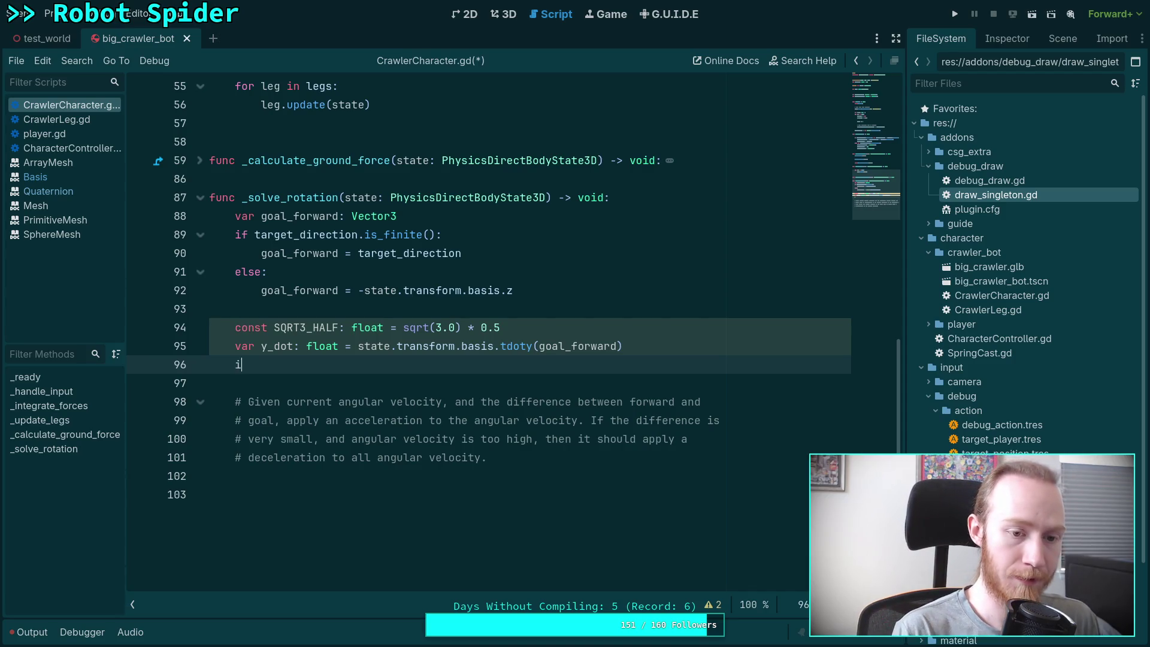
pyautogui.press('BackSpace')
pyautogui.write('_dot')
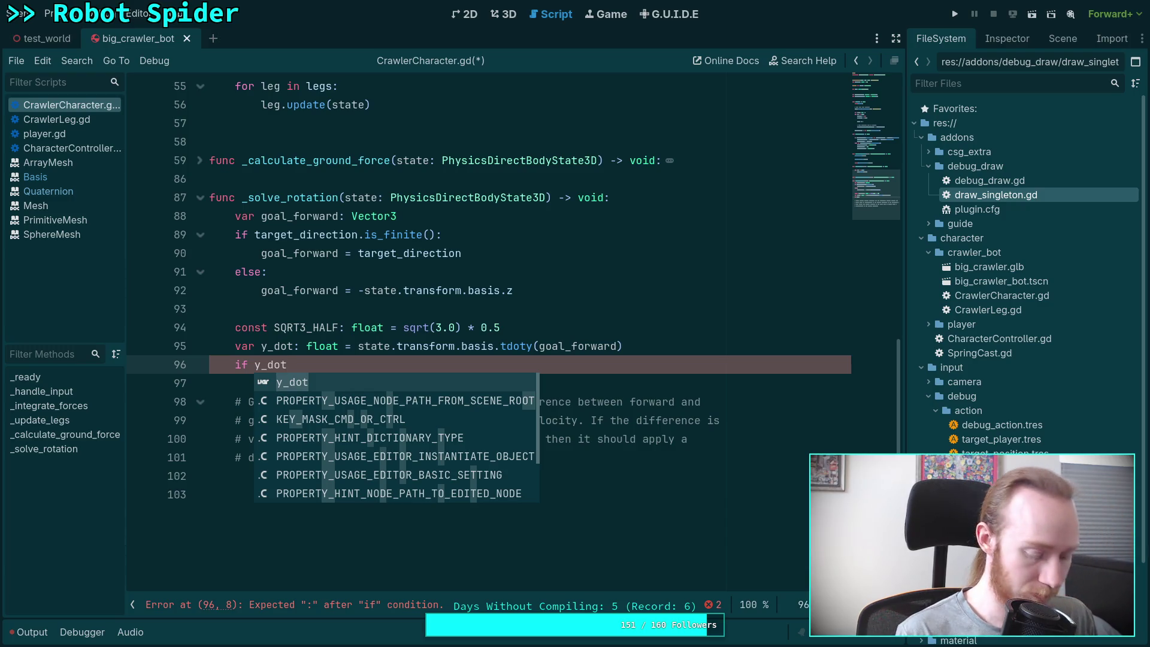
pyautogui.write(' >= SQRT')
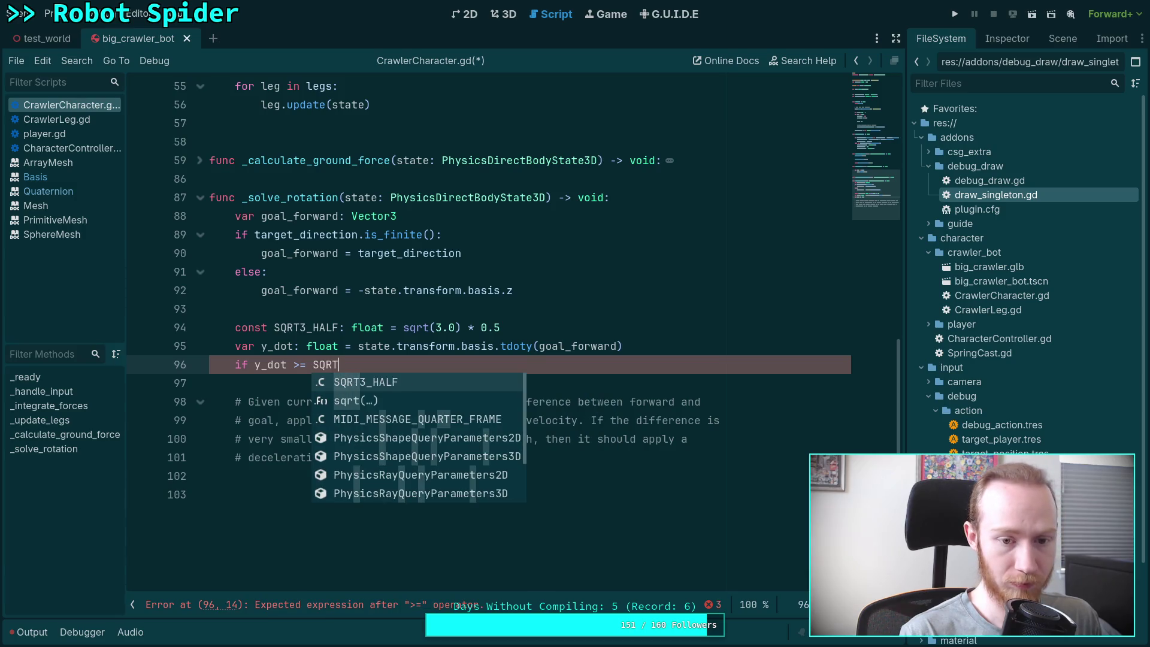
pyautogui.press('Return')
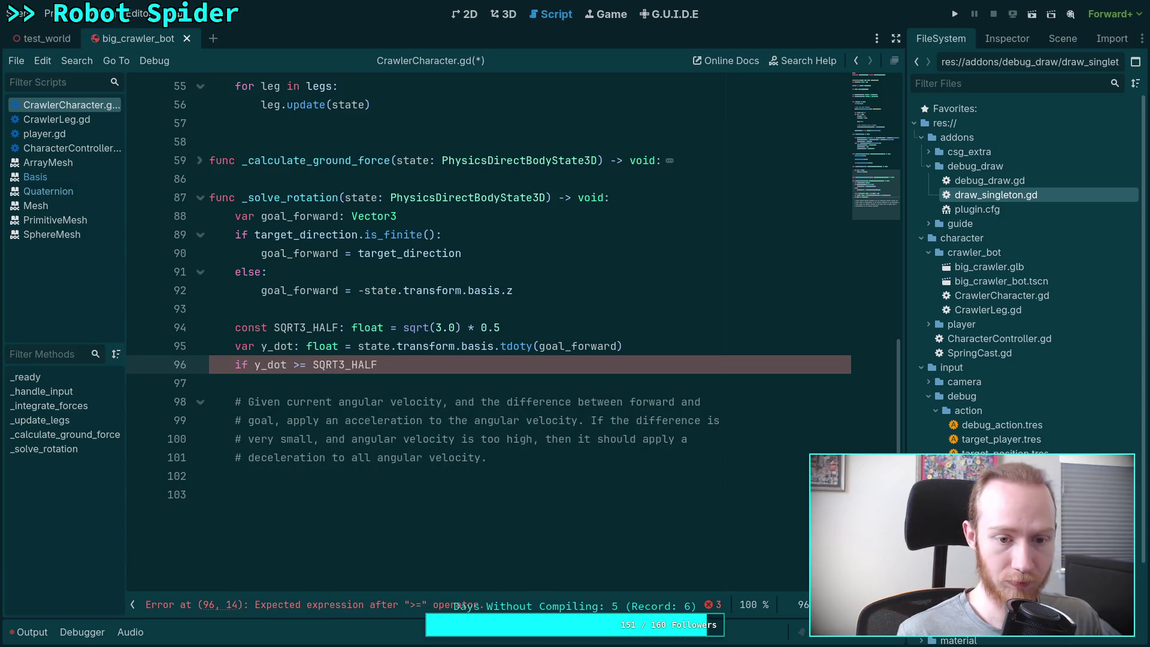
pyautogui.write(':')
pyautogui.press('Return')
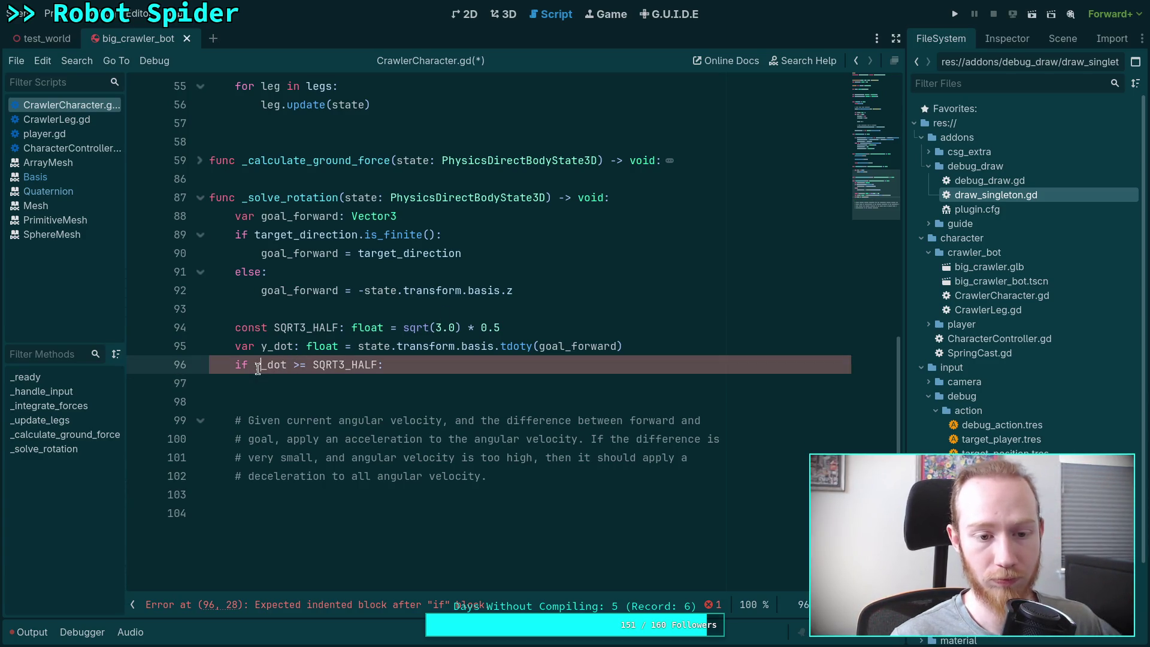
# Wrap y_dot in absf() within the if condition
pyautogui.click(255, 365)
pyautogui.write('abn')
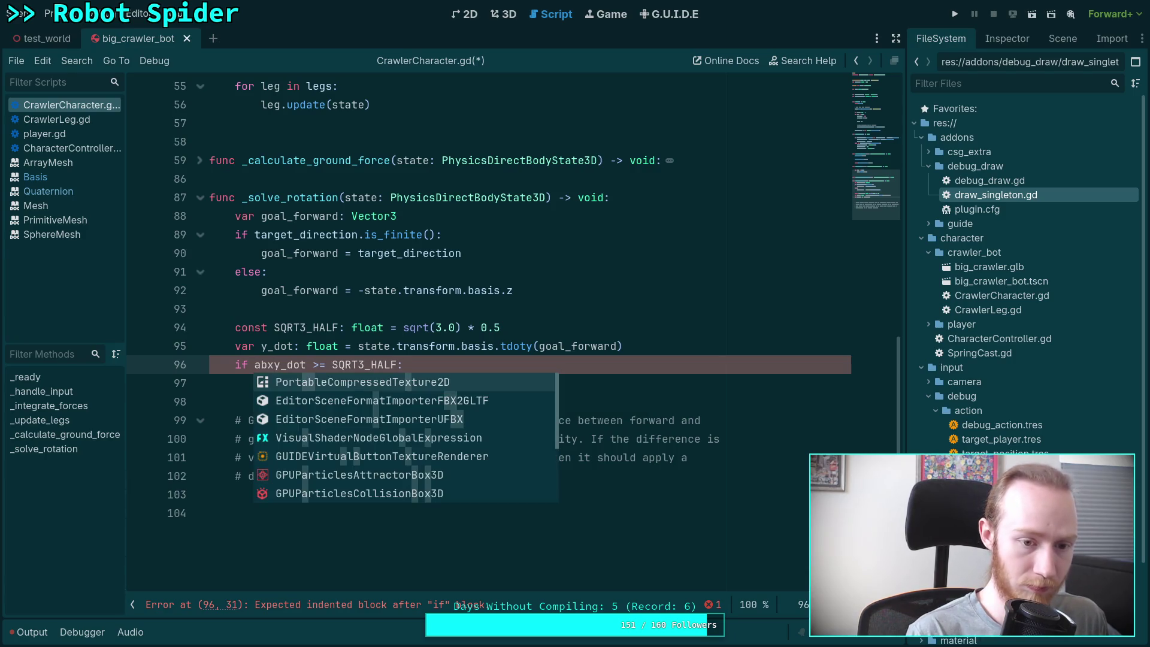
pyautogui.press('Escape')
pyautogui.press('BackSpace')
pyautogui.write('sf')
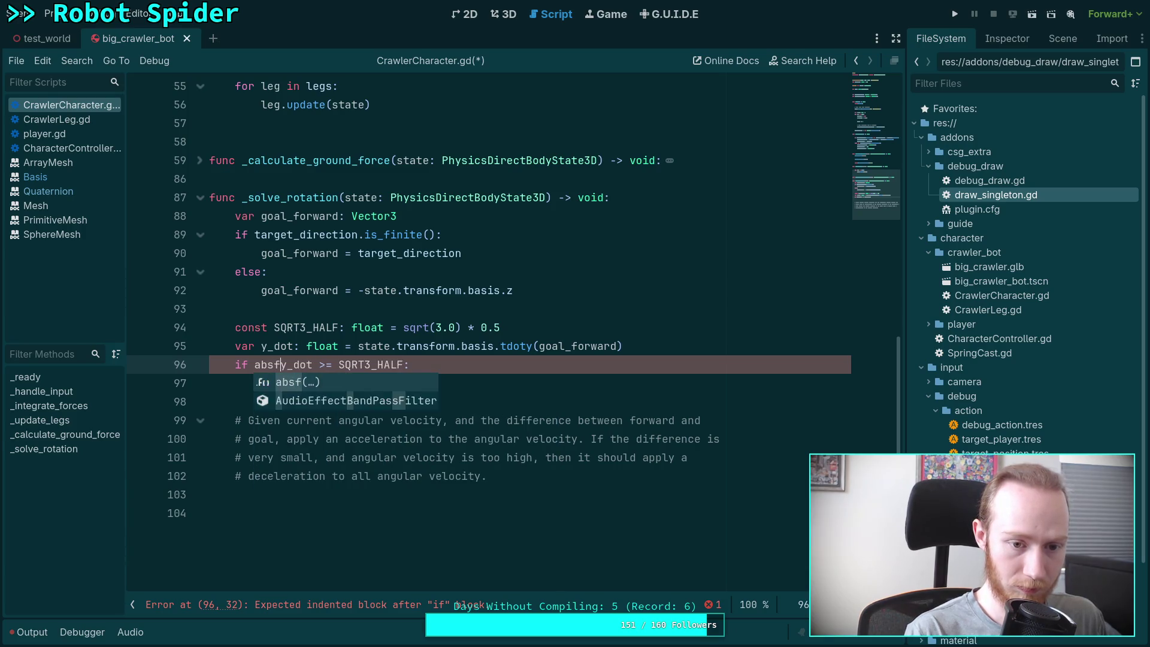
pyautogui.press('Return')
pyautogui.write(')')
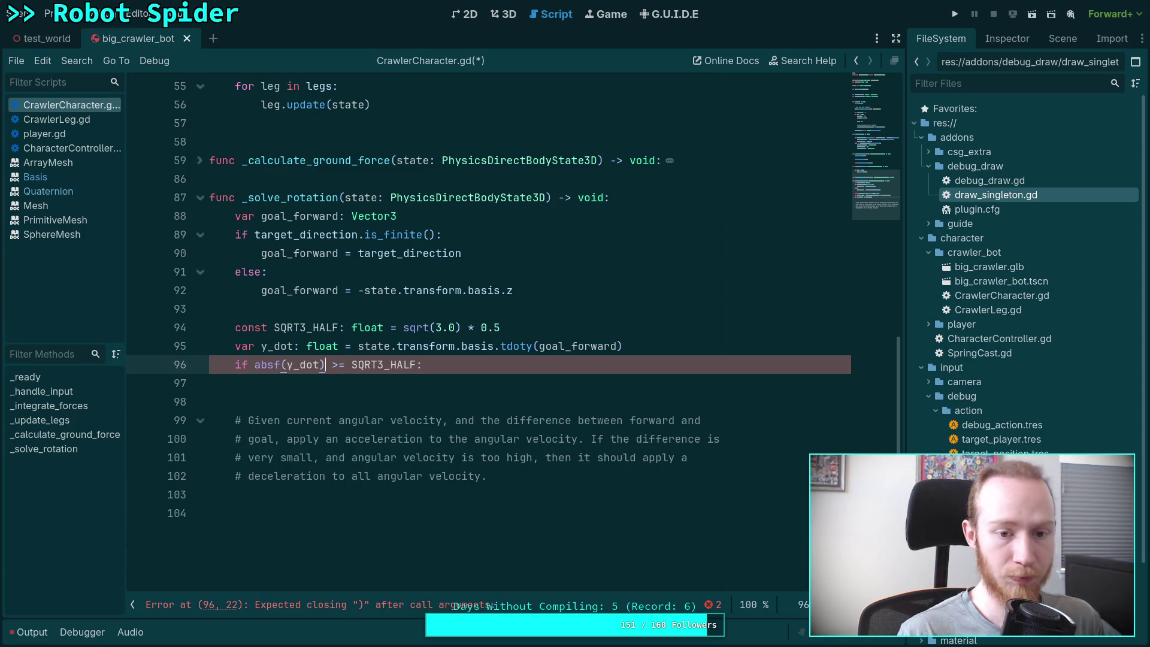
pyautogui.click(461, 383)
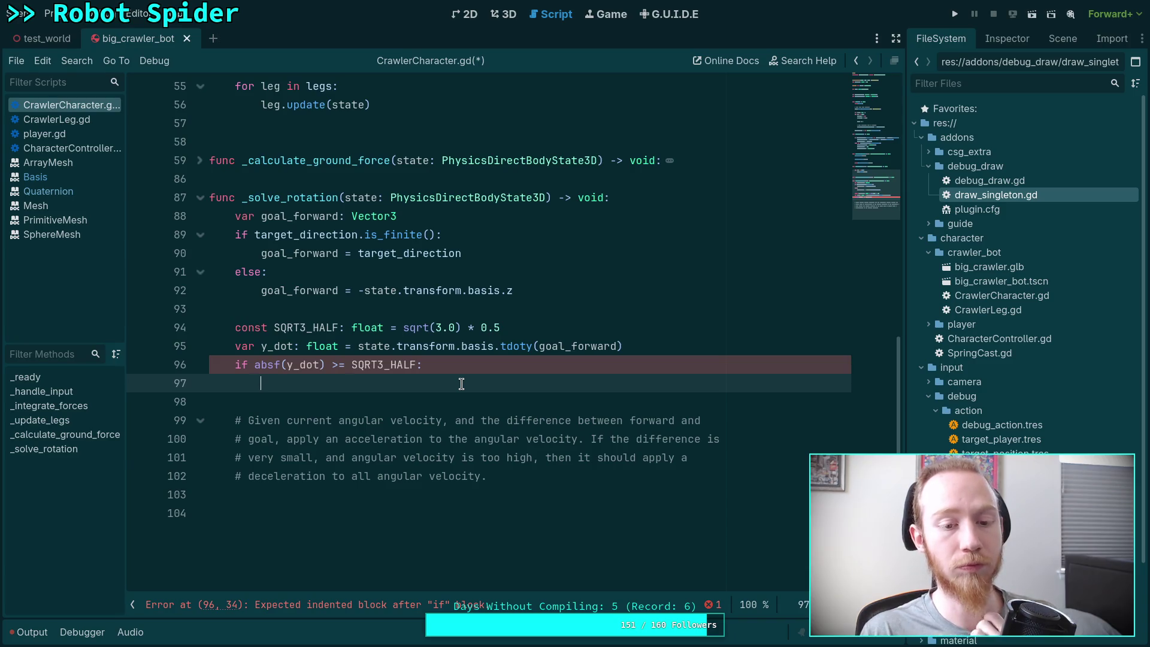
# Under the if on line 97, add the comment '# Approximately above/ below, turn only if behind, up to perpendicular'
pyautogui.write('# ')
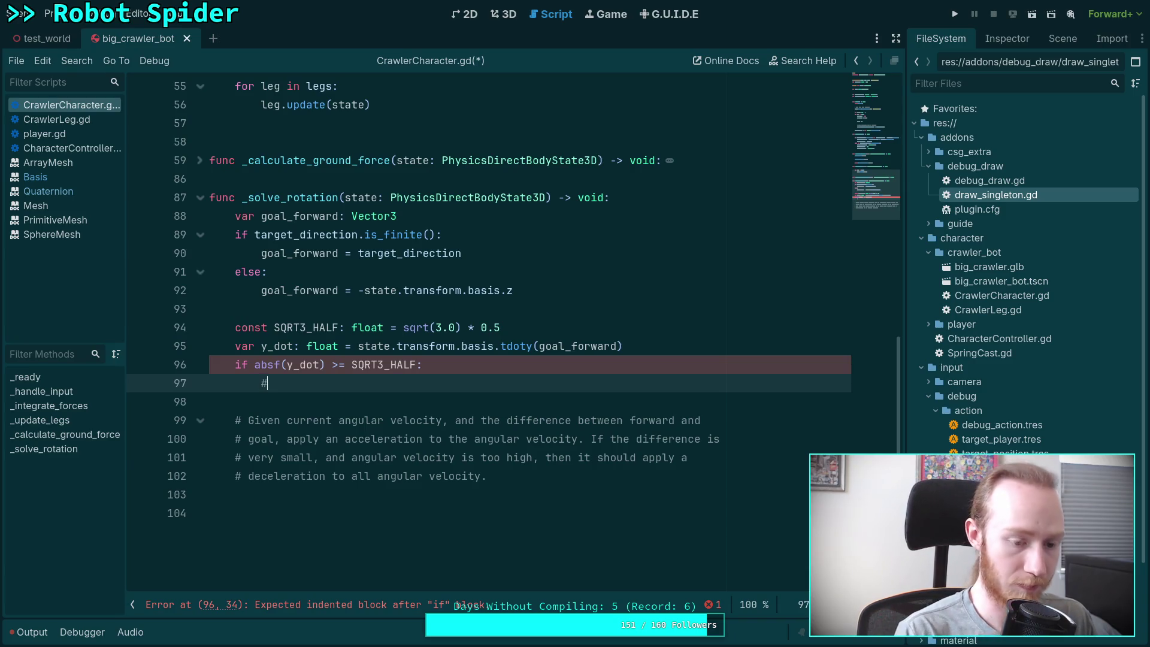
pyautogui.write('Approx')
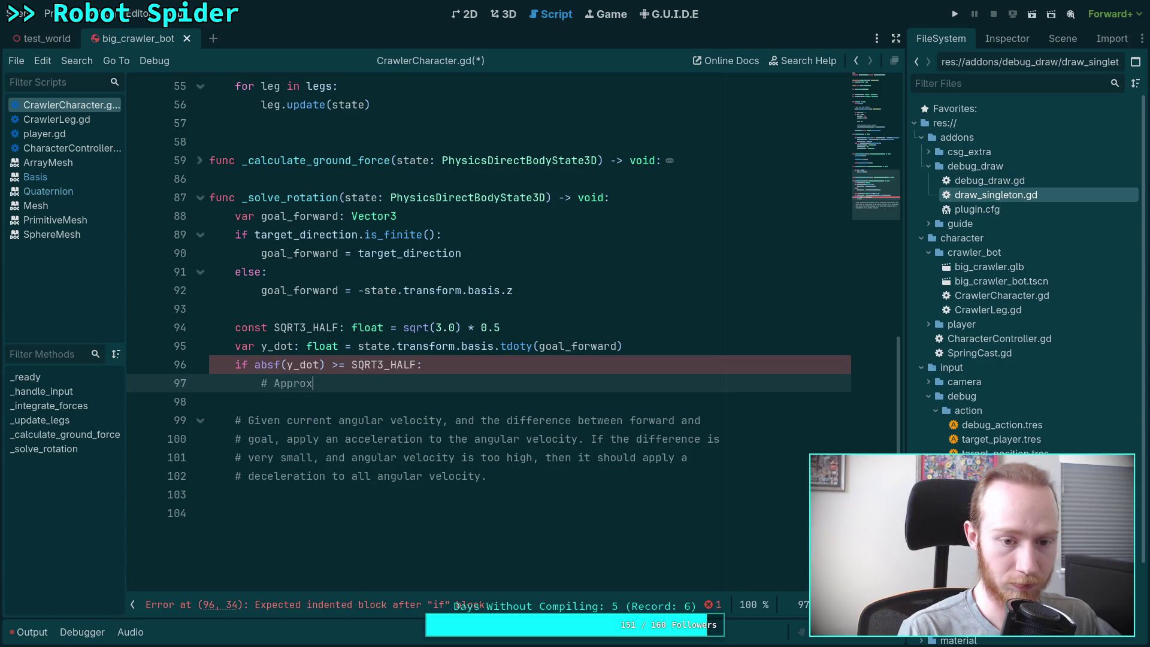
pyautogui.write('imate')
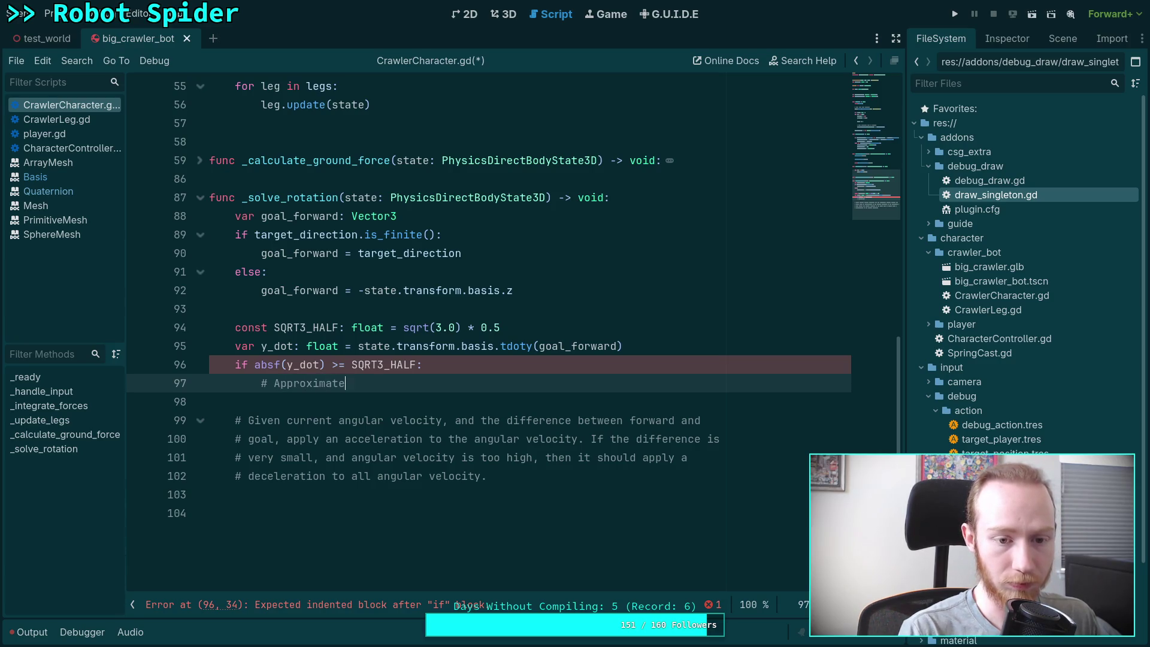
pyautogui.write('ly above/ b')
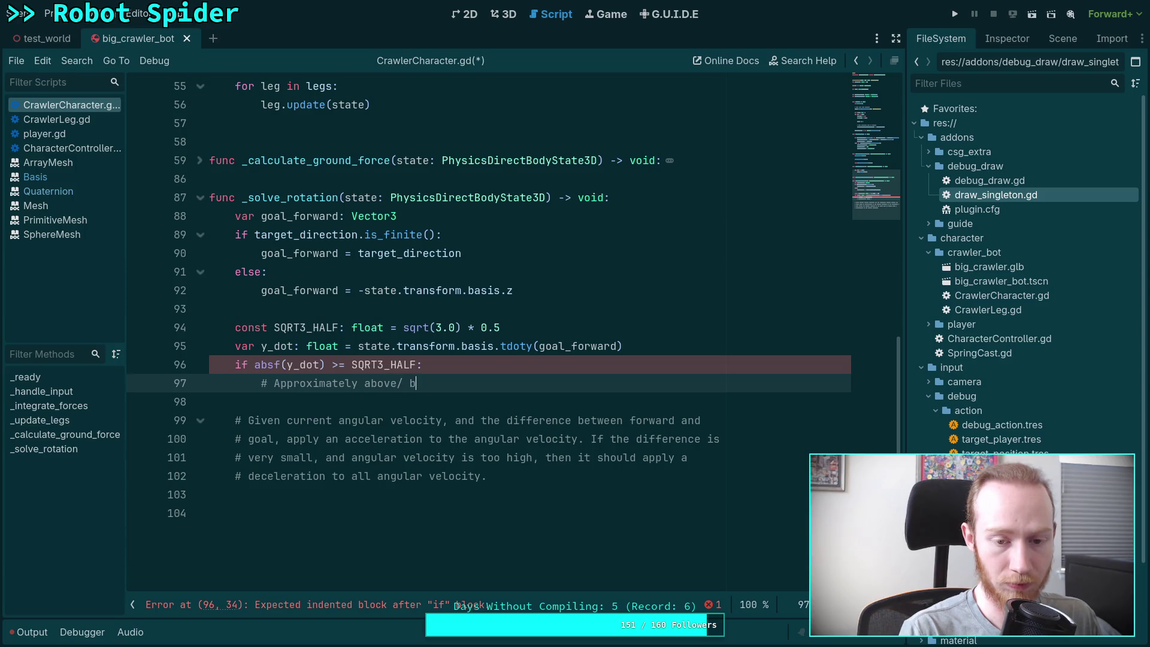
pyautogui.write('elow, ')
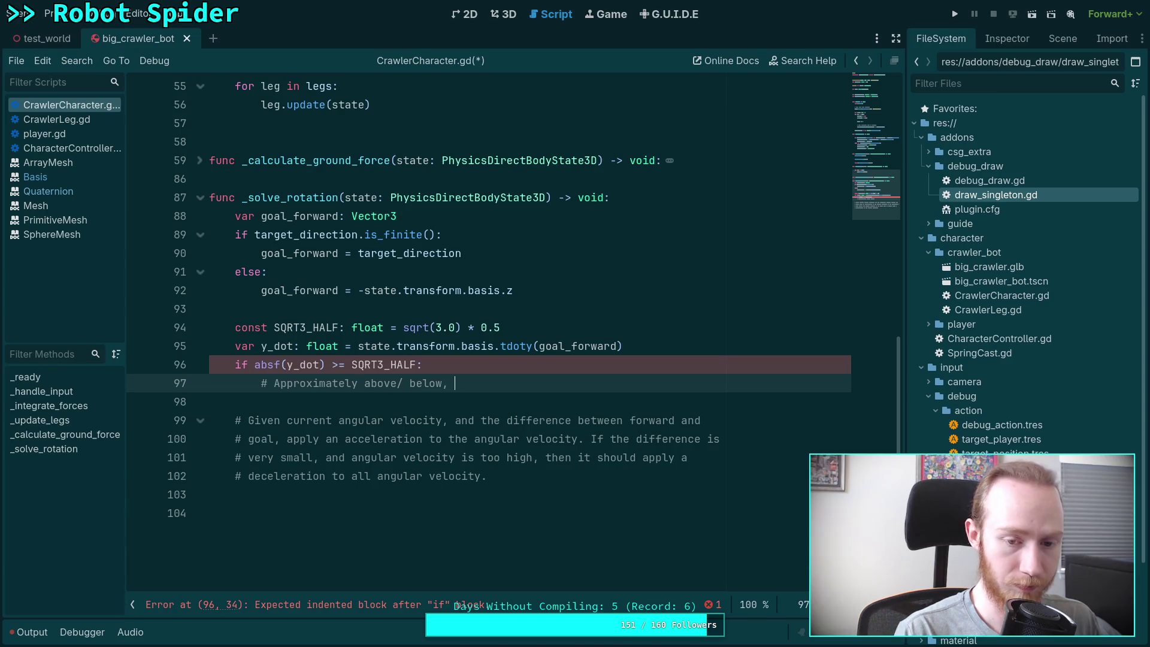
pyautogui.write('turn onl')
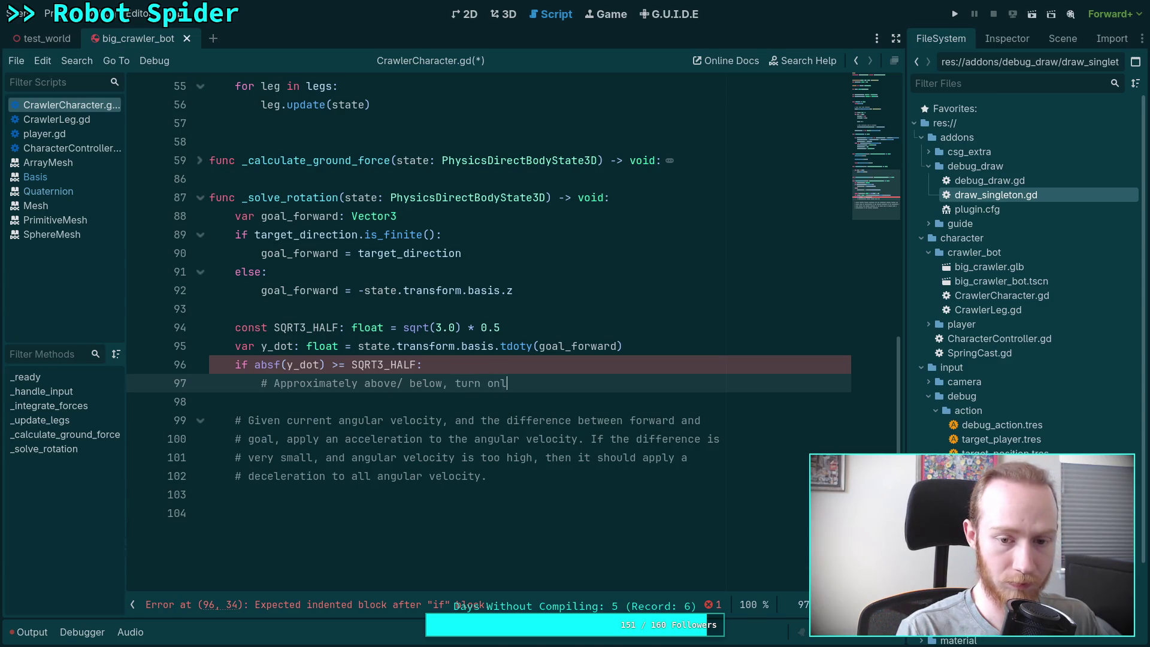
pyautogui.write('y if behind')
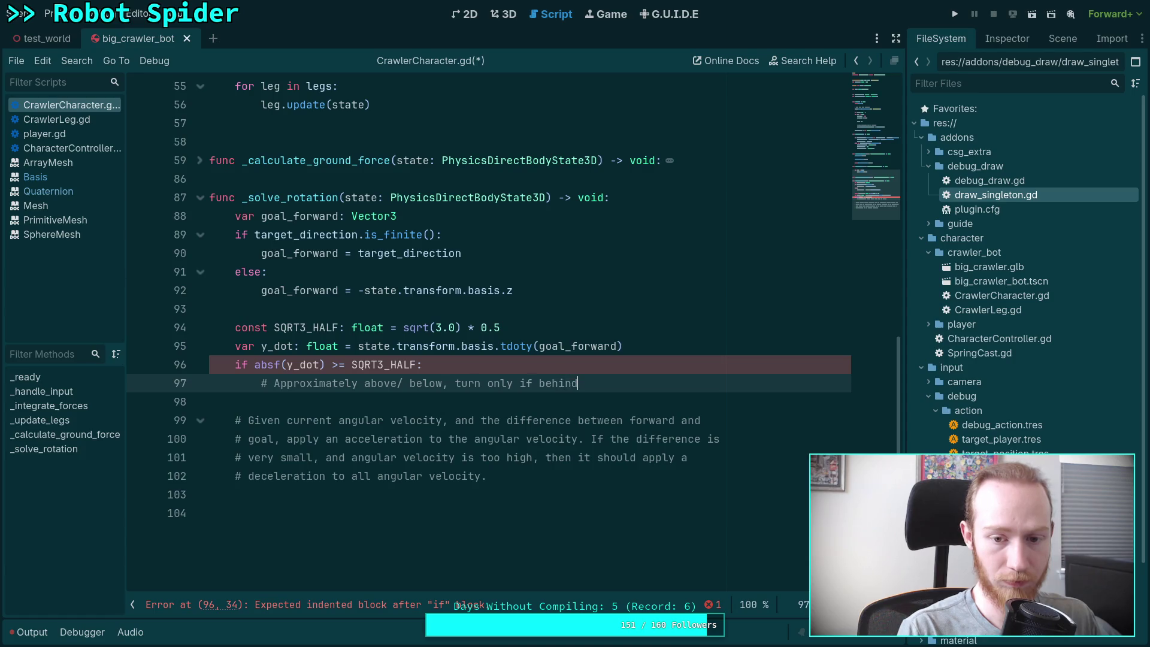
pyautogui.write(', and using ')
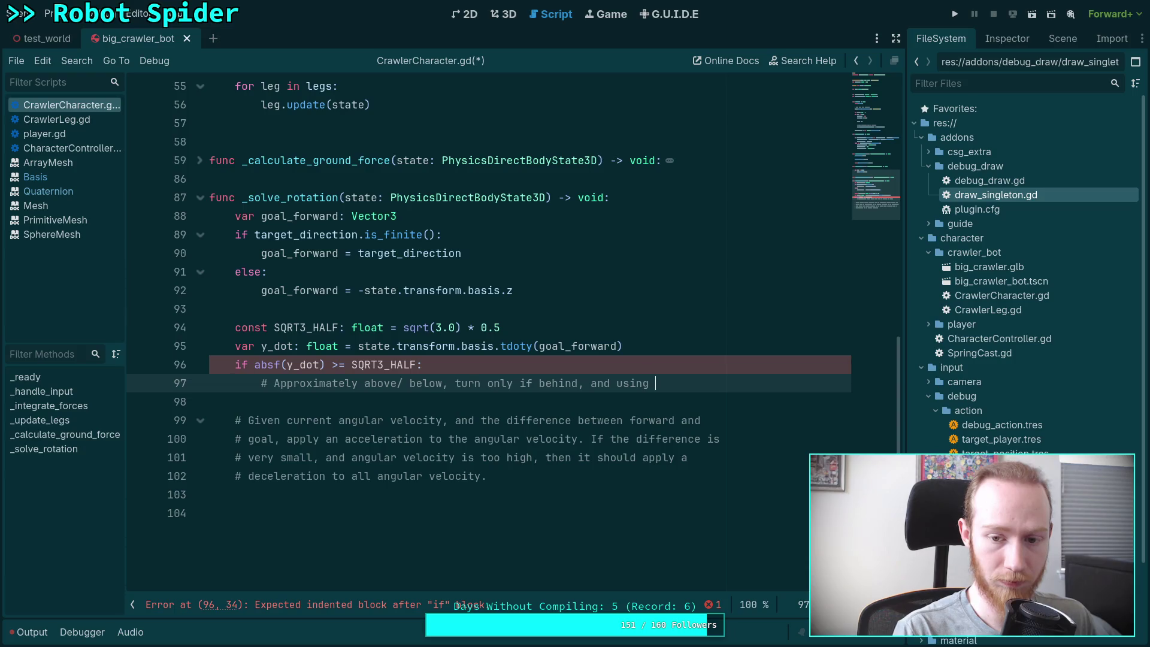
pyautogui.write('the pe')
pyautogui.press('BackSpace')
pyautogui.press('BackSpace')
pyautogui.press('BackSpace')
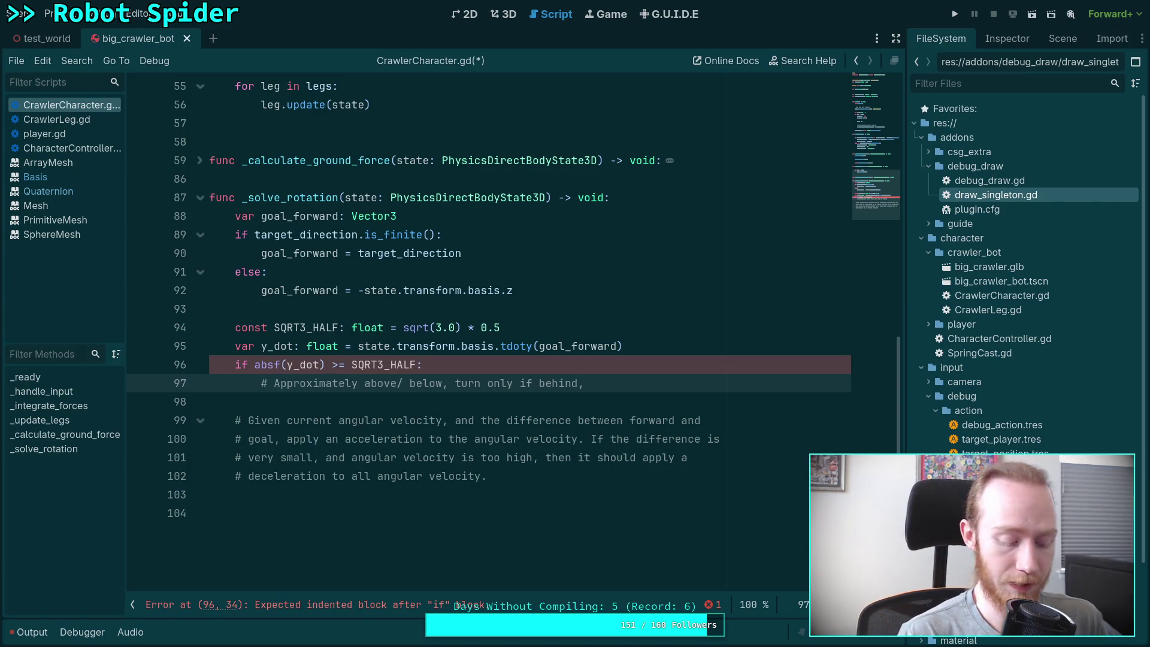
pyautogui.write('up to pe')
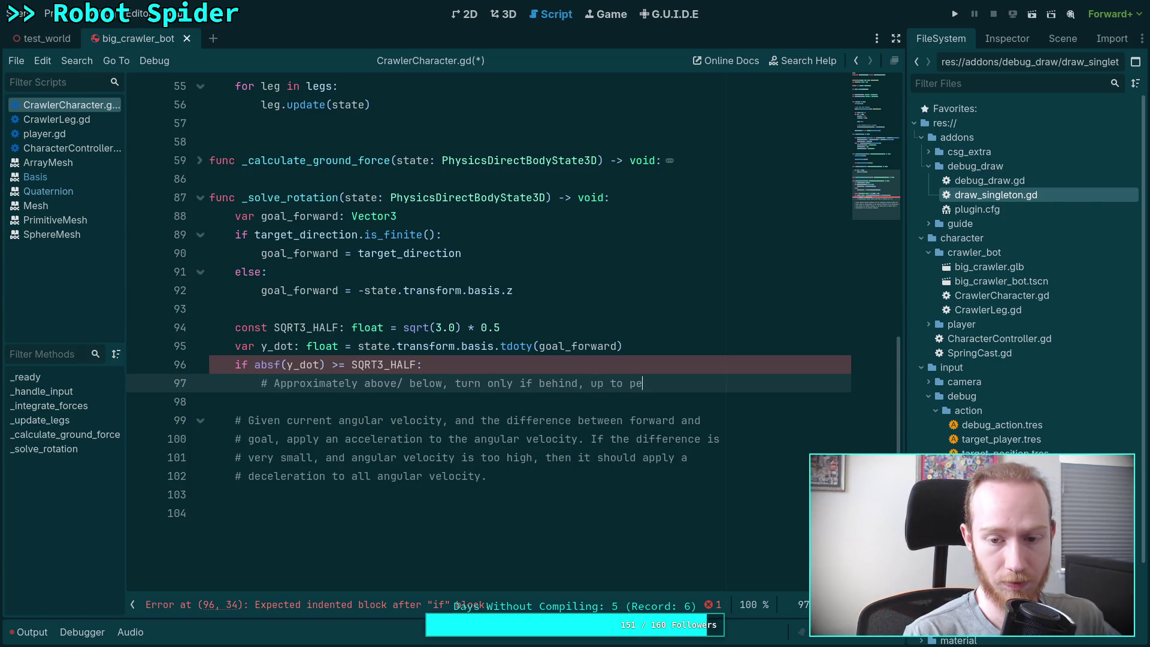
pyautogui.write('rpendic')
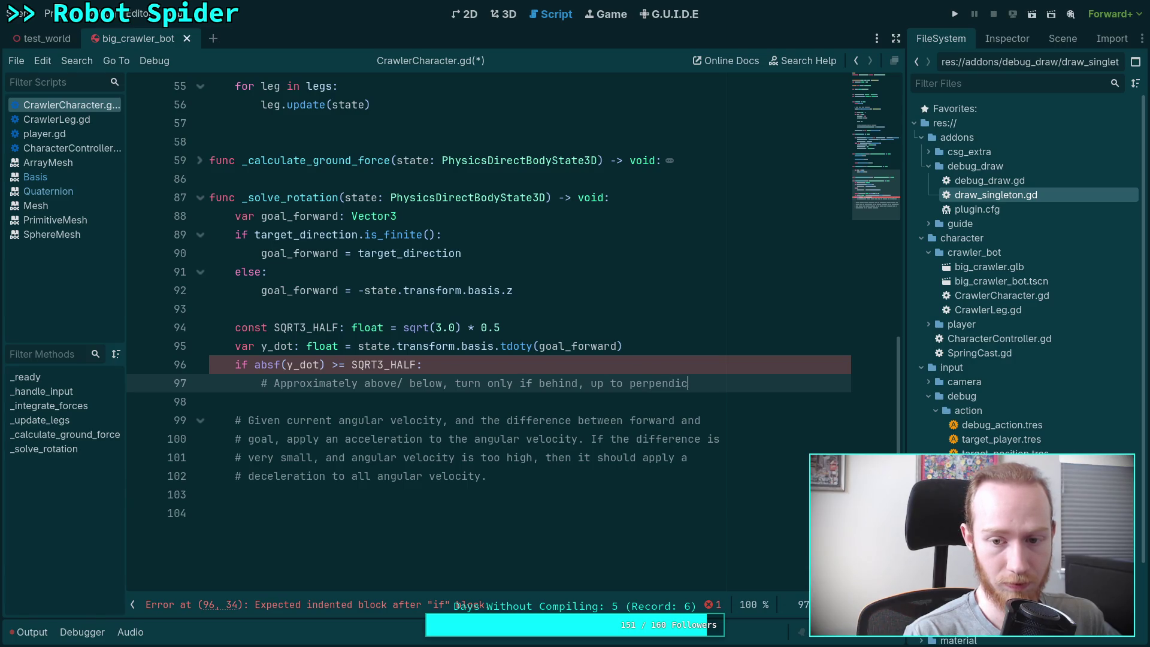
pyautogui.write('ular')
pyautogui.press('Return')
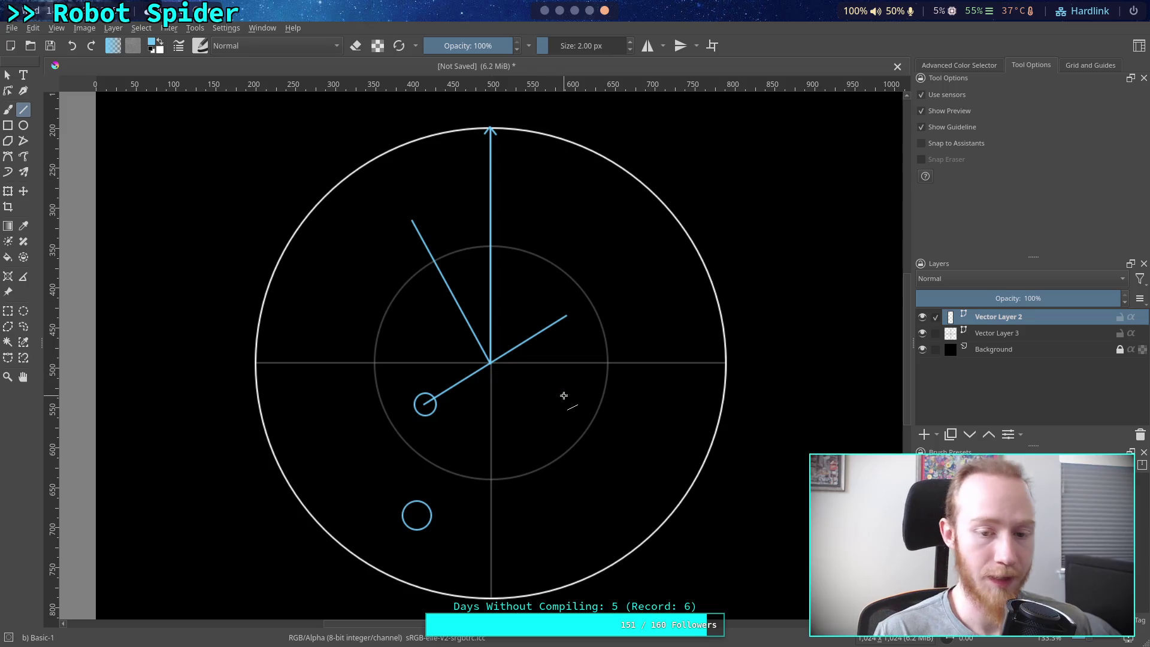
# Move the small circle at the blue line's lower end up toward the diagram centre
pyautogui.press('ctrl')
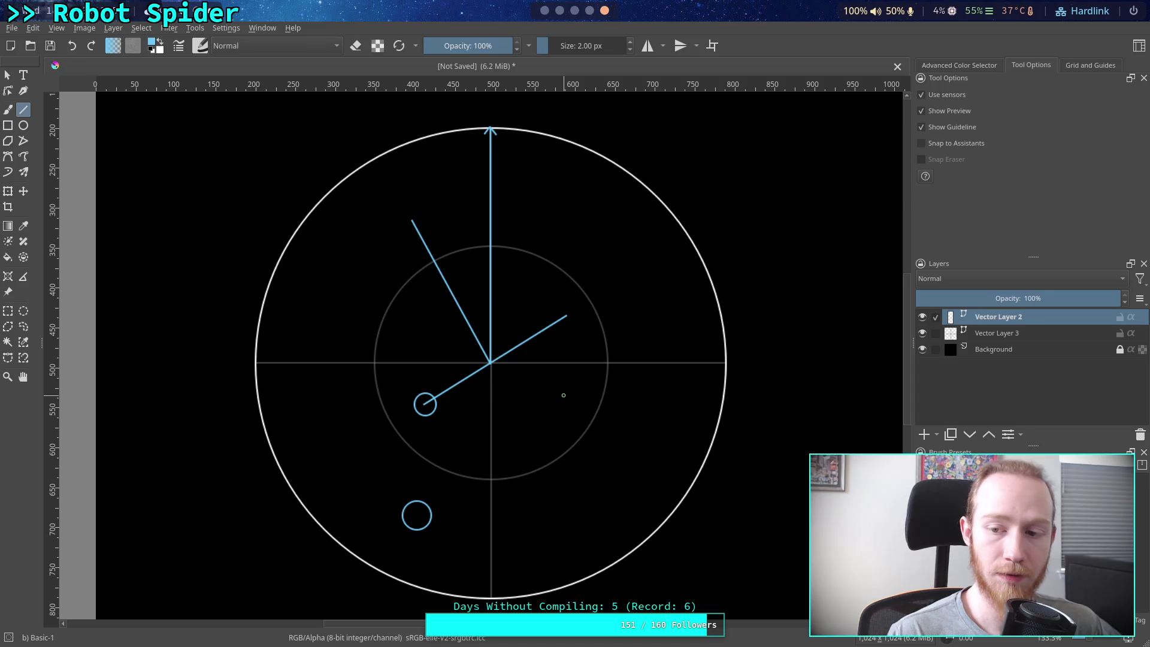
pyautogui.click(7, 74)
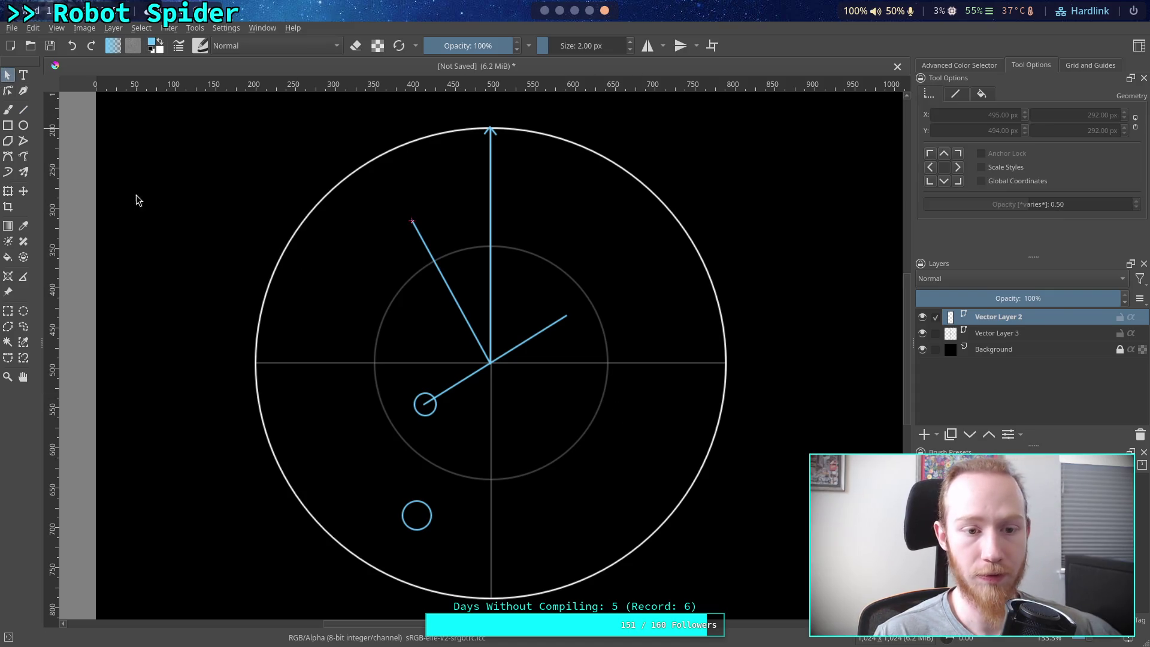
pyautogui.click(451, 388)
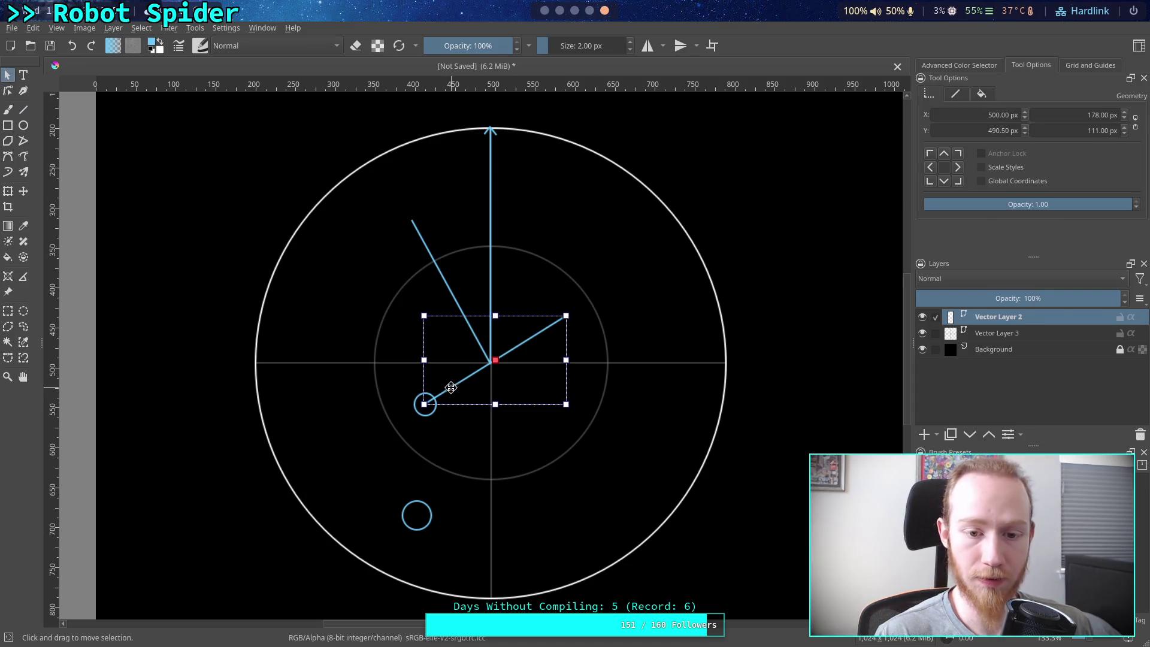
pyautogui.click(431, 427)
pyautogui.click(434, 416)
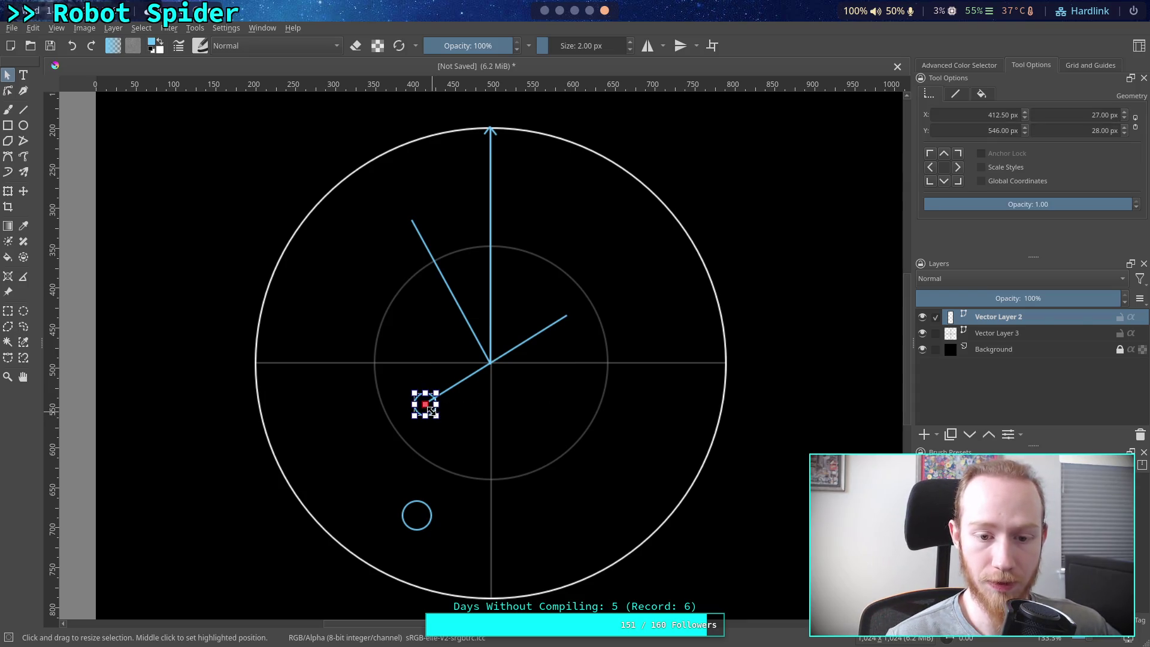
pyautogui.moveTo(431, 409); pyautogui.dragTo(488, 389)
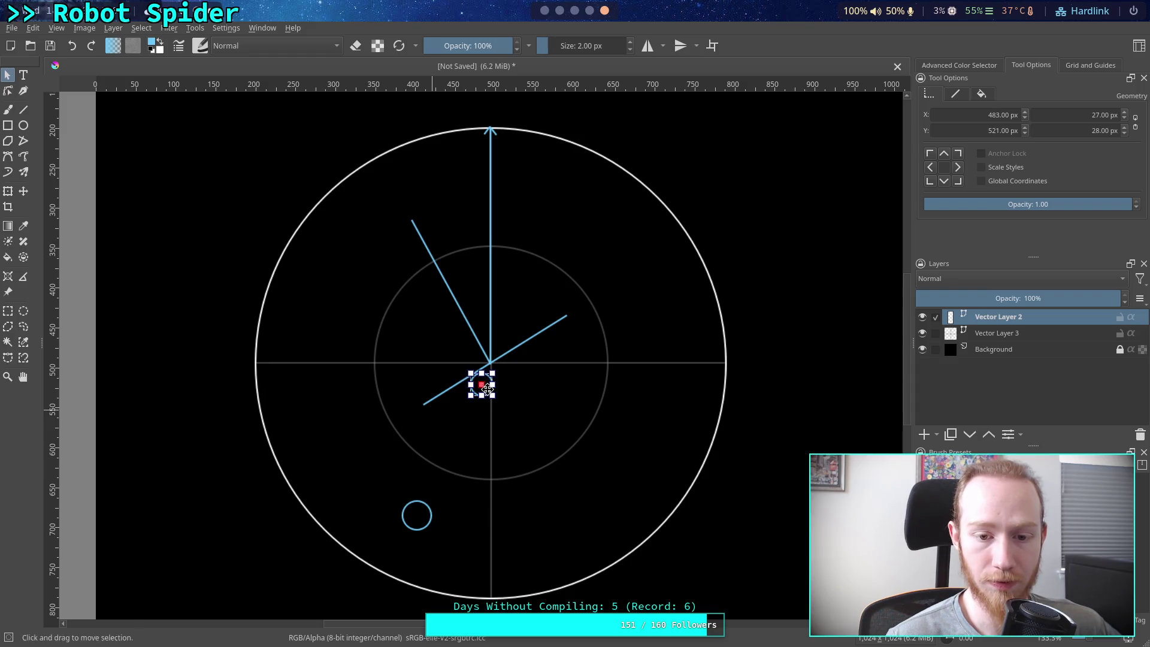
pyautogui.click(443, 387)
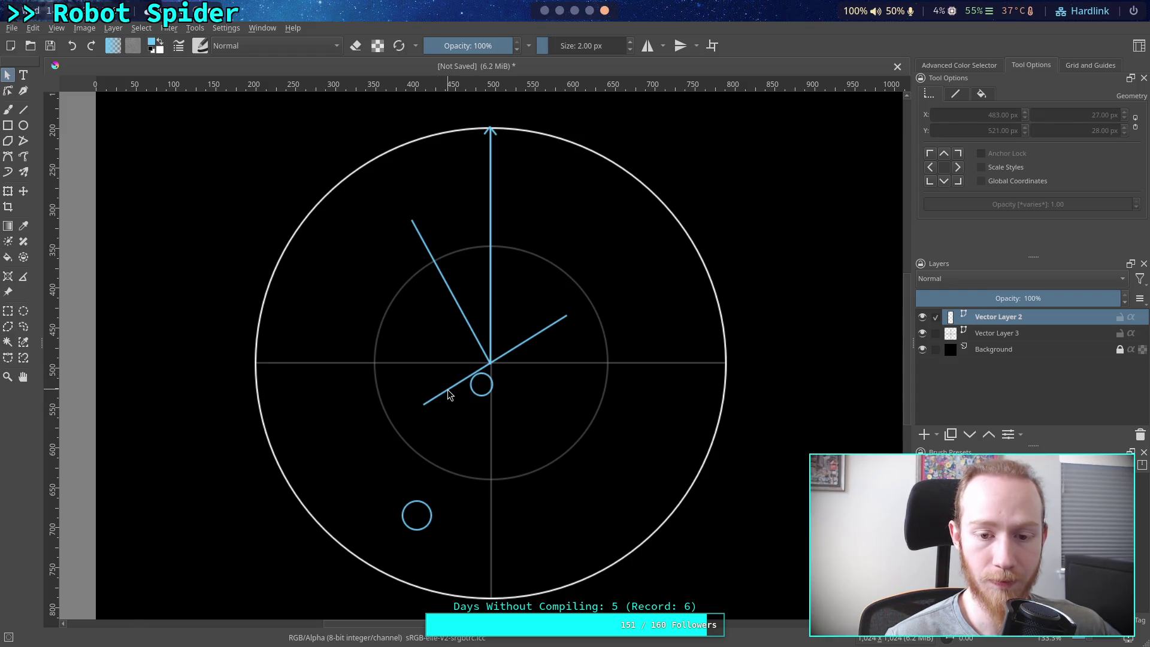
# Attach the line's end to the circle, shorten the upper-right segment and tilt the upper-left line lower
pyautogui.click(449, 392)
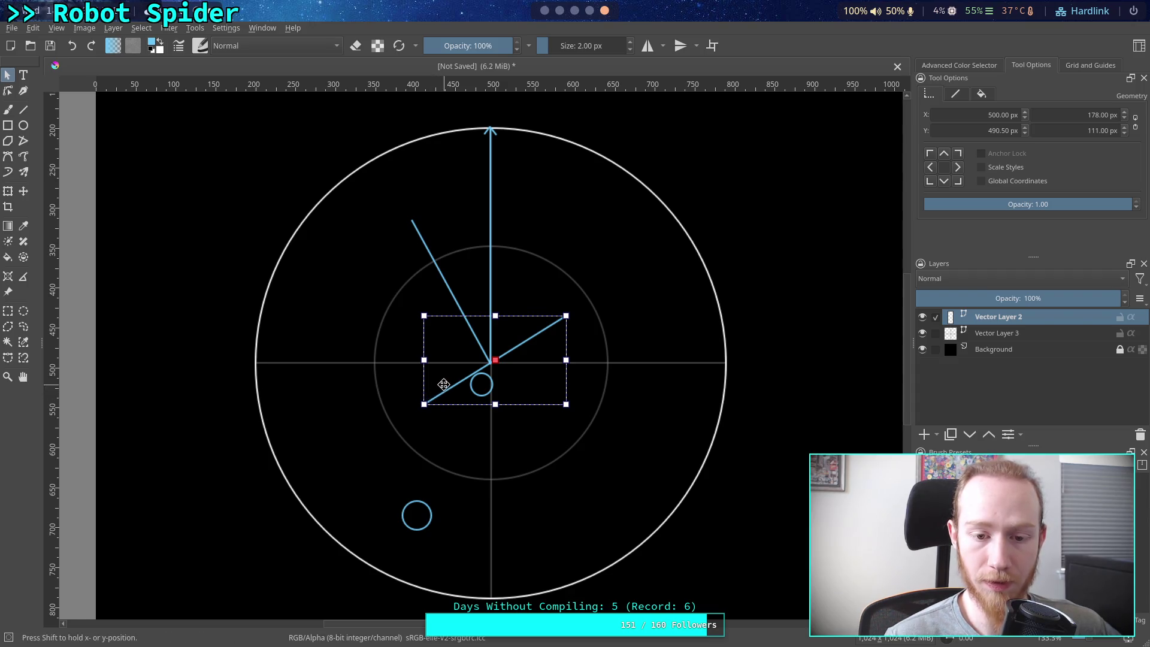
pyautogui.doubleClick(443, 384)
pyautogui.moveTo(423, 404); pyautogui.dragTo(481, 383)
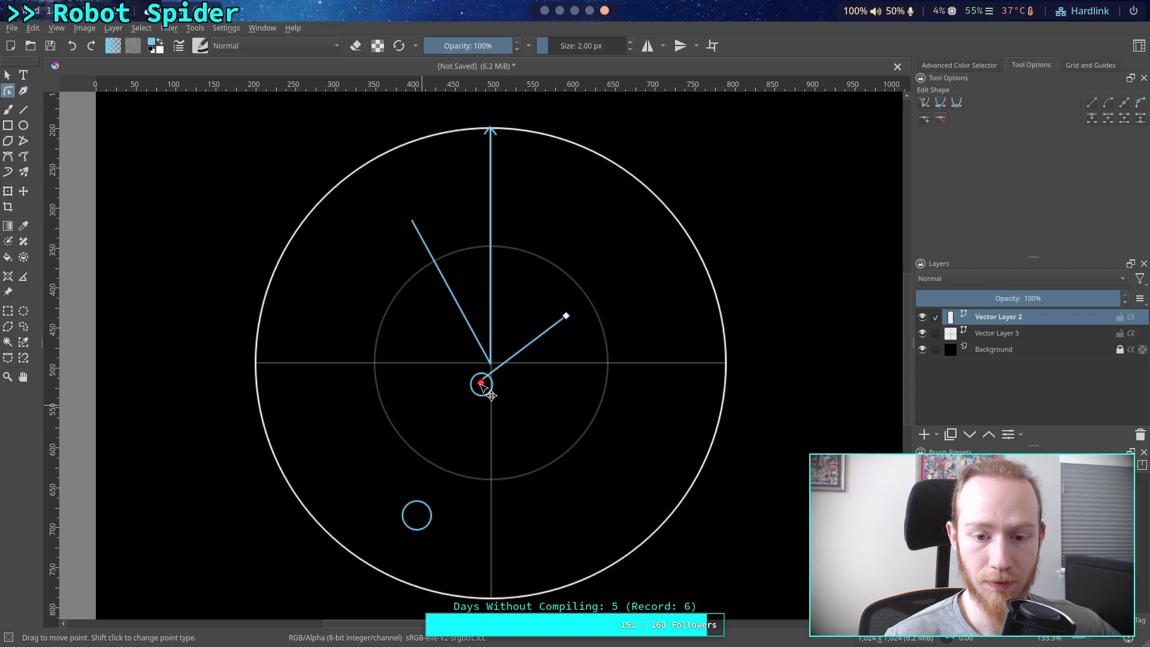
pyautogui.moveTo(566, 315)
pyautogui.mouseDown()
pyautogui.moveTo(503, 354)
pyautogui.moveTo(501, 340)
pyautogui.mouseUp()
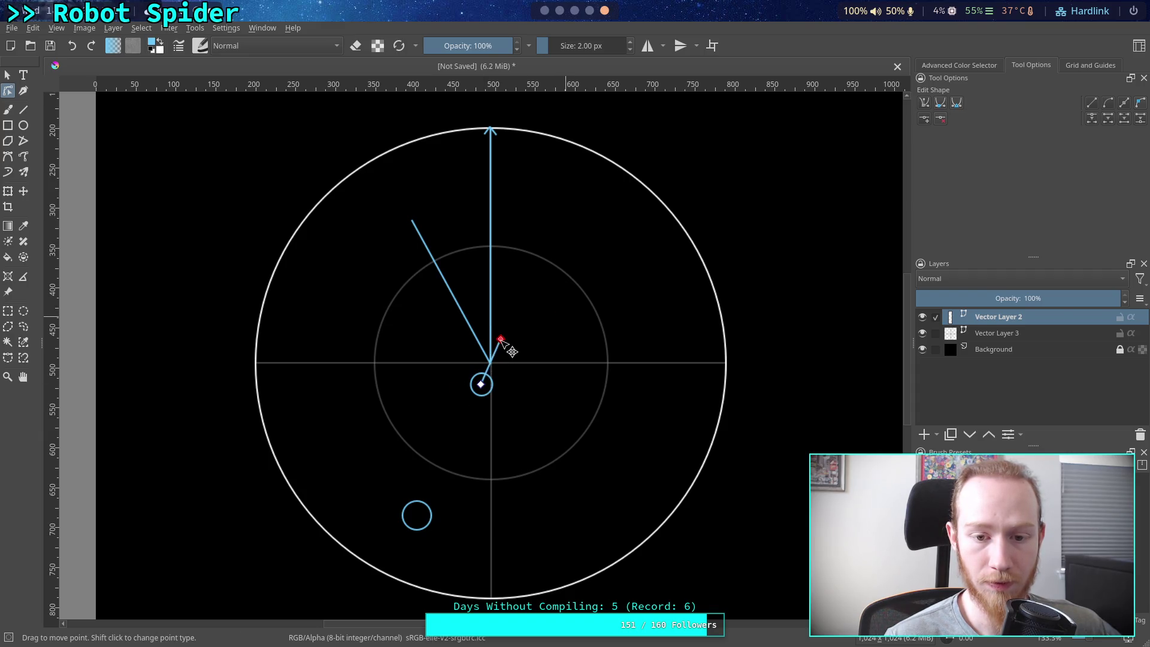
pyautogui.click(490, 320)
pyautogui.moveTo(412, 221); pyautogui.dragTo(360, 286)
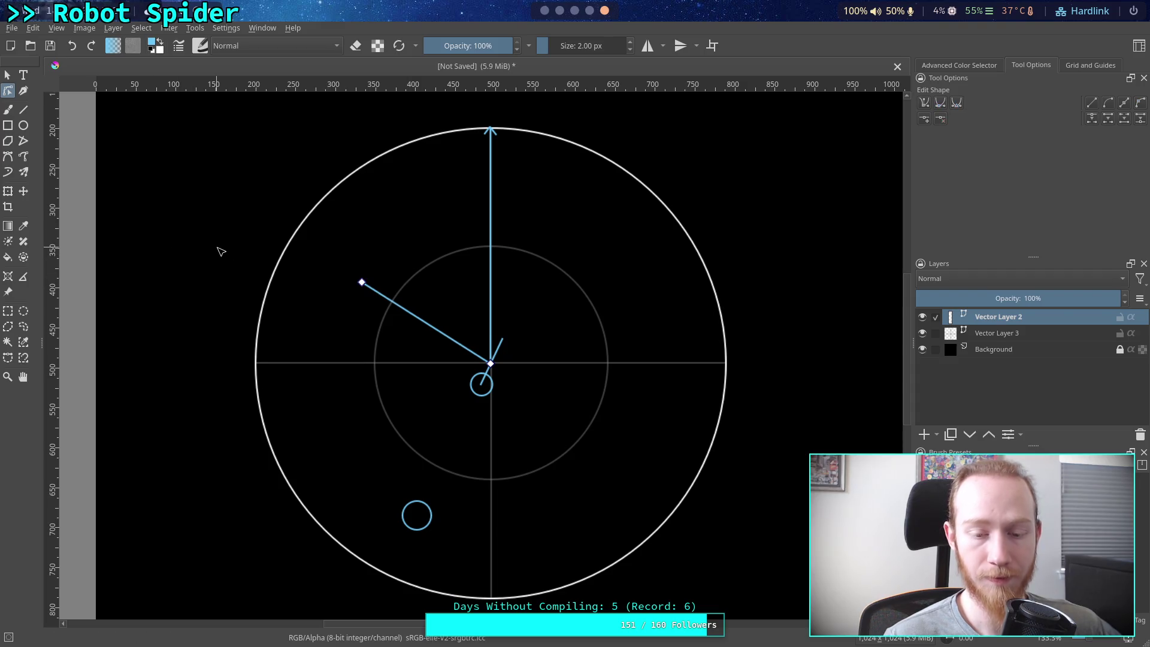